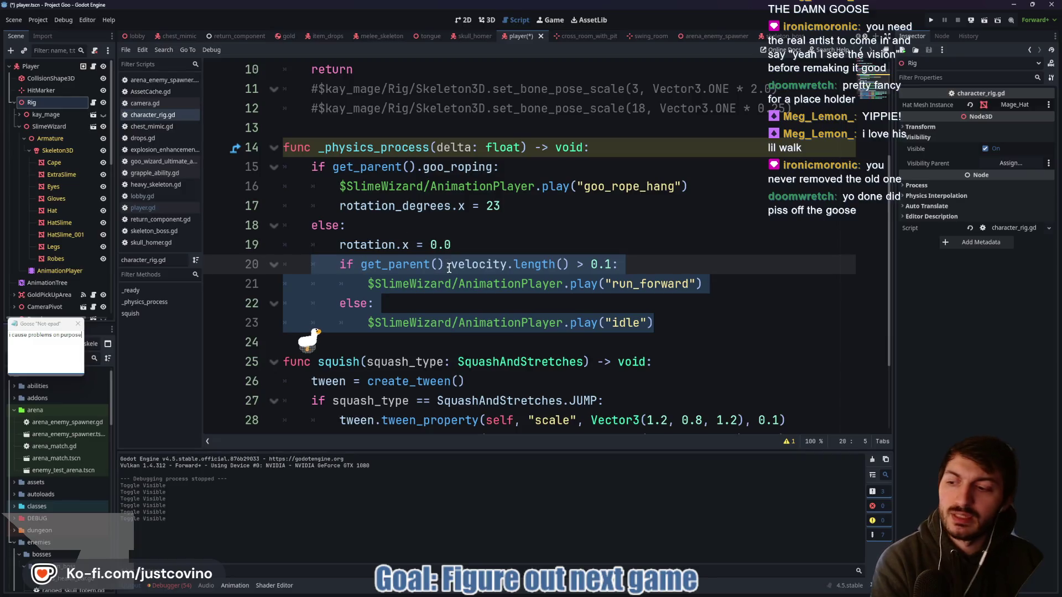
Read through the player.gd movement code, then open the GooeyGrapple scene from the Scene dock.
left_click(94, 66)
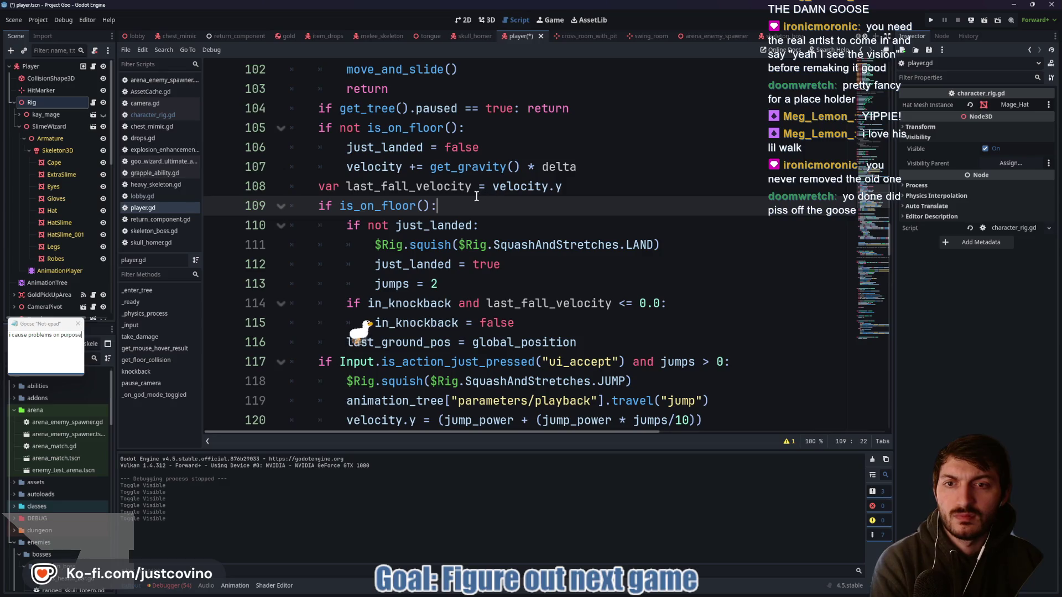
scroll(478, 197, "up", 3)
scroll(458, 200, "down", 8)
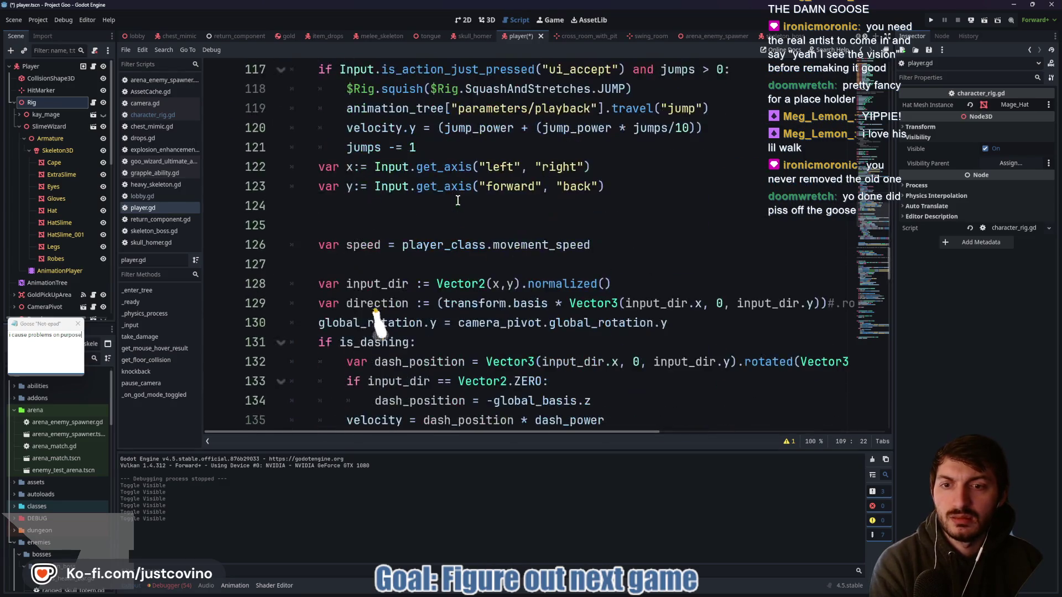
scroll(458, 200, "down", 7)
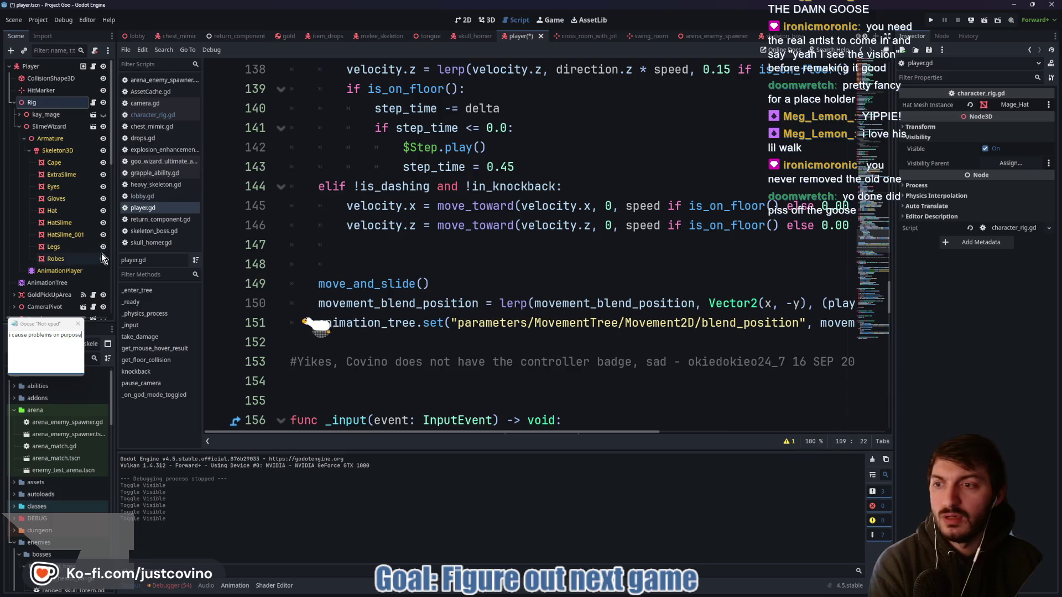
scroll(81, 253, "down", 6)
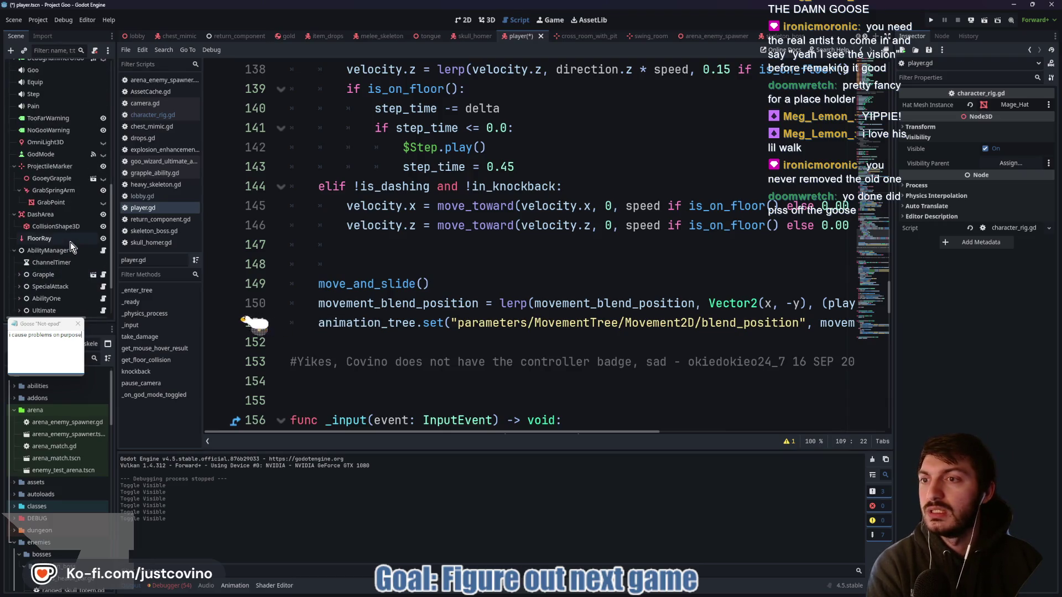
left_click(93, 179)
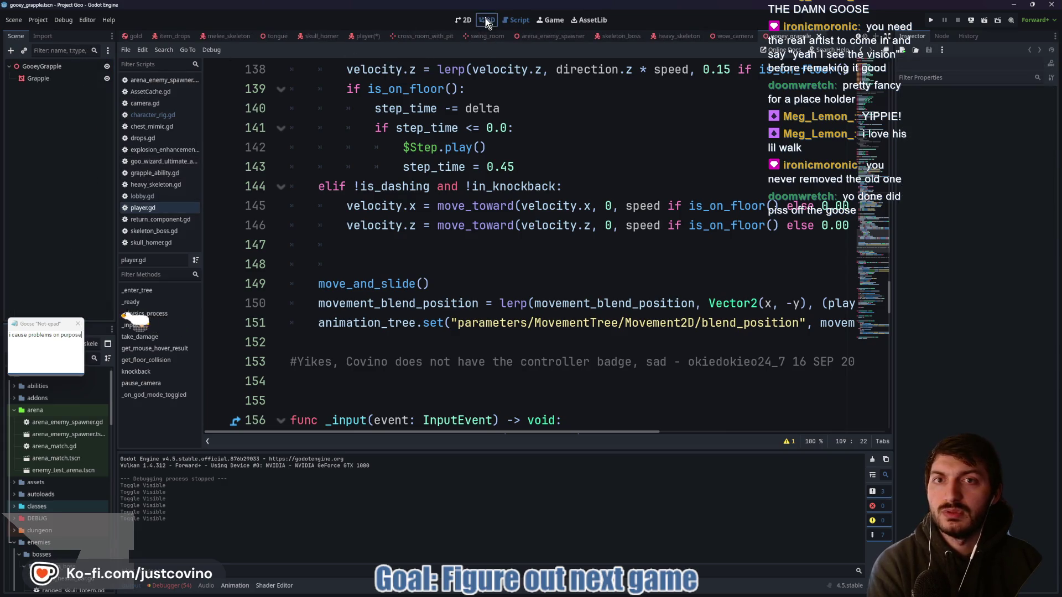
View GooeyGrapple in 3D, then return to the player scene and open goo_rope.tscn from GooRope.
left_click(486, 20)
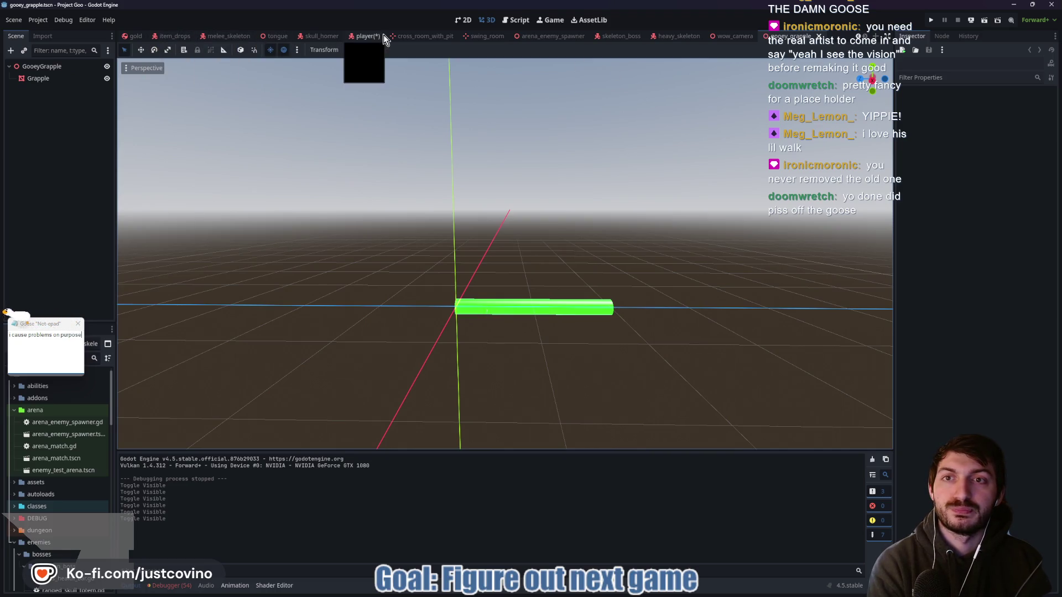
left_click(364, 36)
scroll(44, 208, "down", 5)
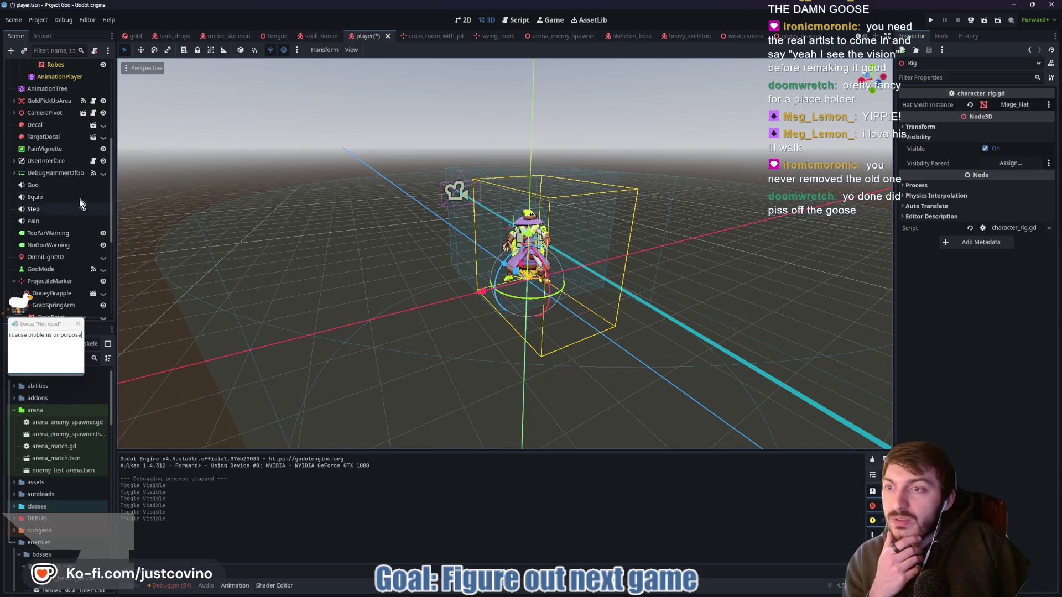
scroll(81, 188, "down", 2)
scroll(82, 188, "down", 1)
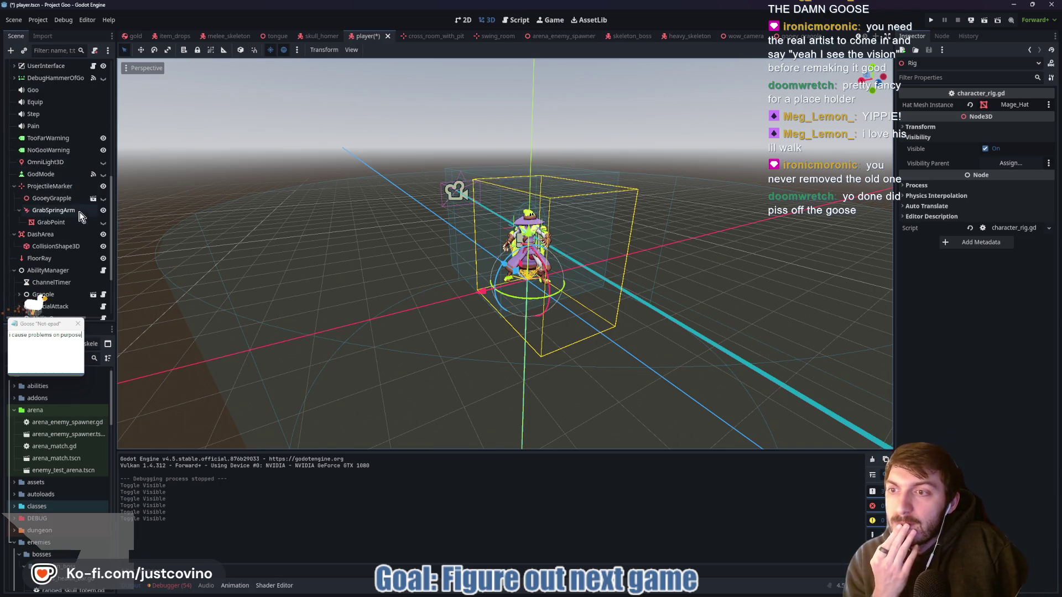
scroll(58, 220, "down", 1)
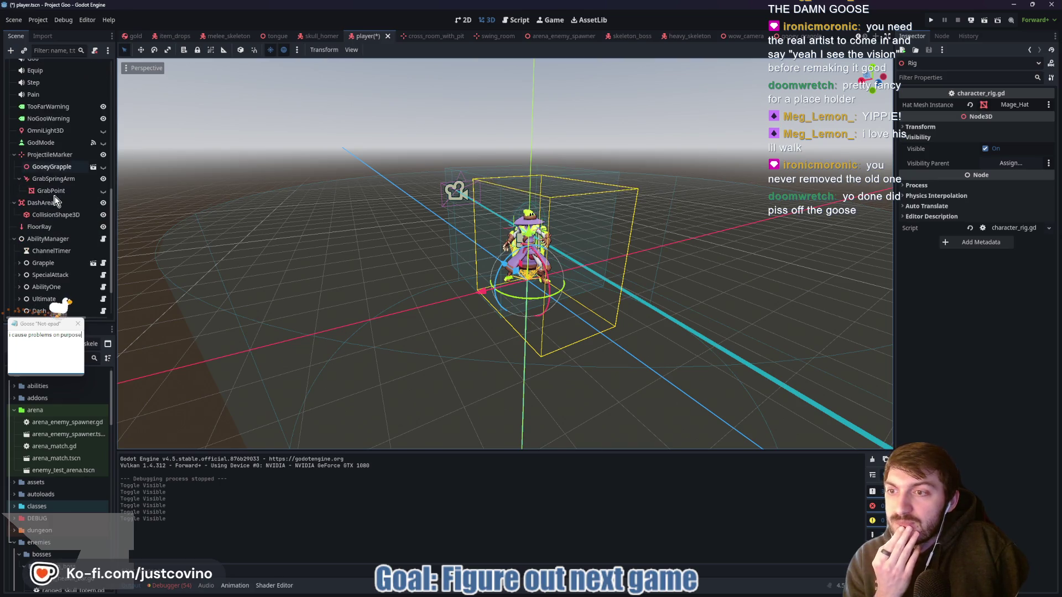
scroll(58, 222, "down", 1)
scroll(58, 221, "down", 1)
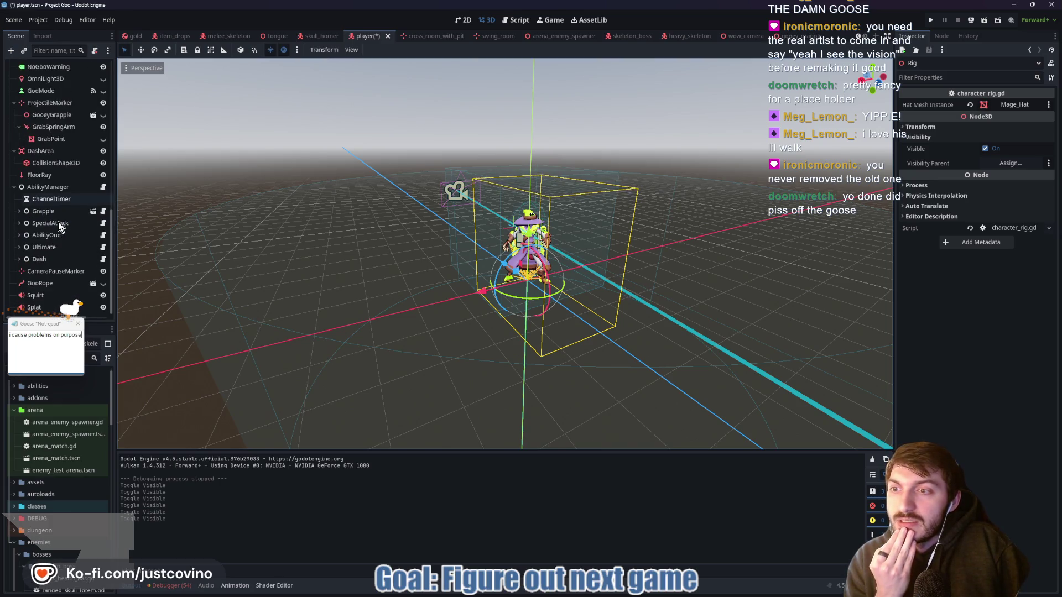
left_click(94, 283)
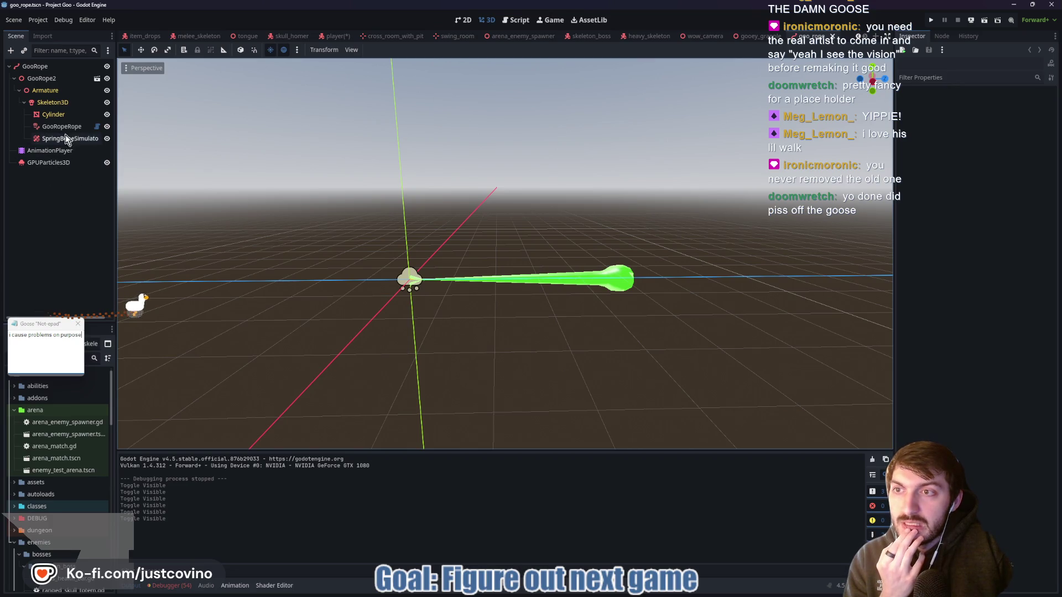
Open and read through the GooRopeRope node's goo_rope_rope.gd script, selecting all its text.
left_click(97, 126)
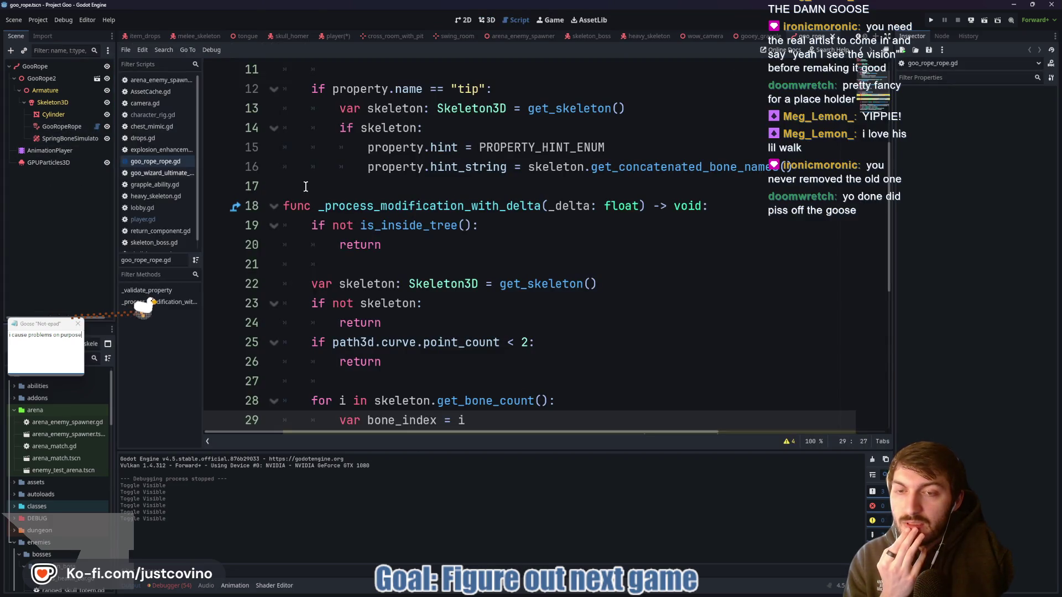
scroll(498, 219, "up", 2)
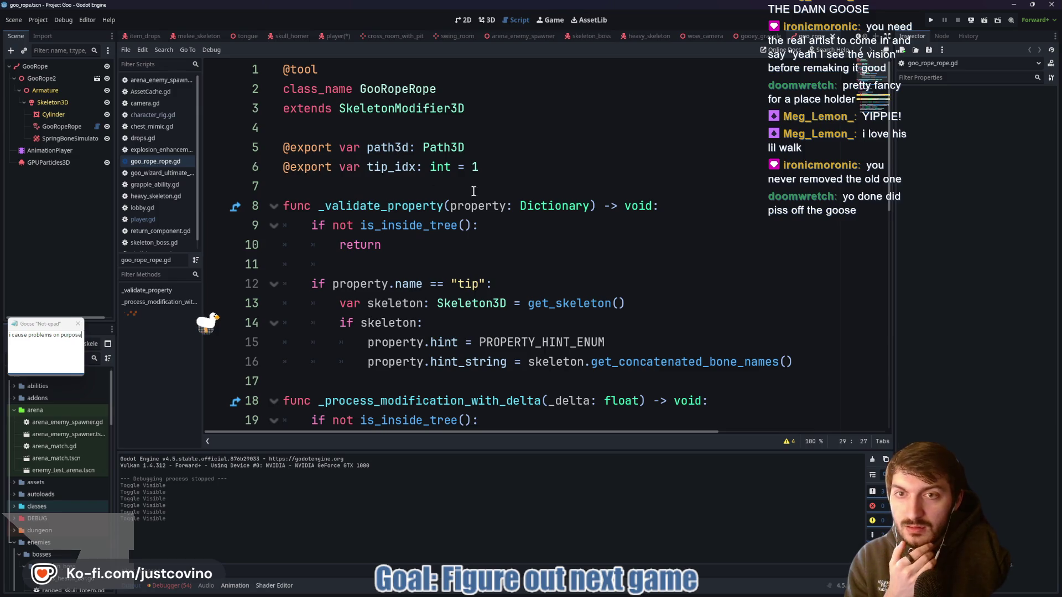
scroll(482, 194, "down", 5)
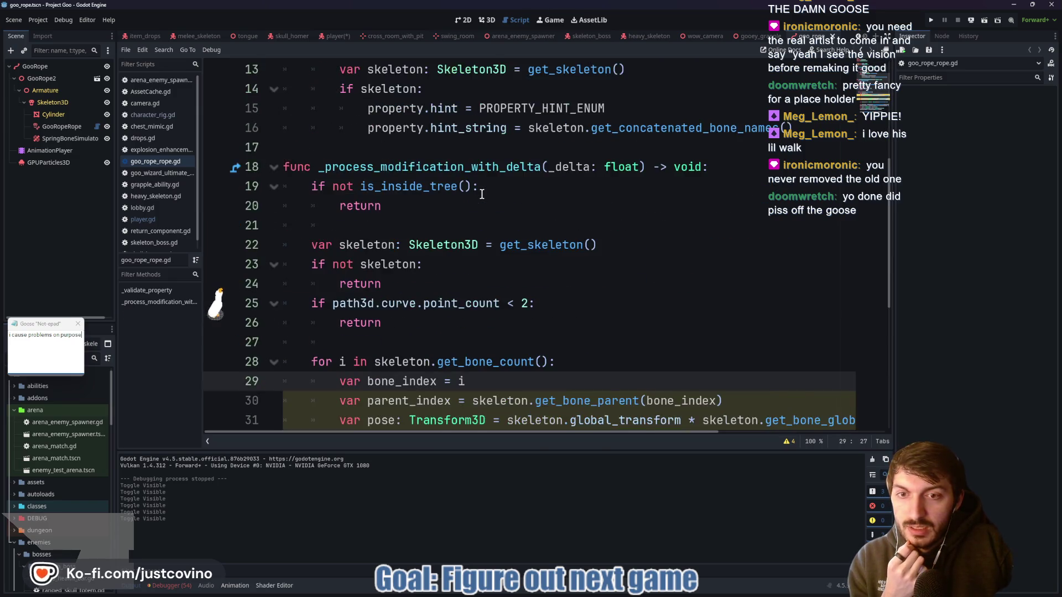
scroll(481, 194, "down", 4)
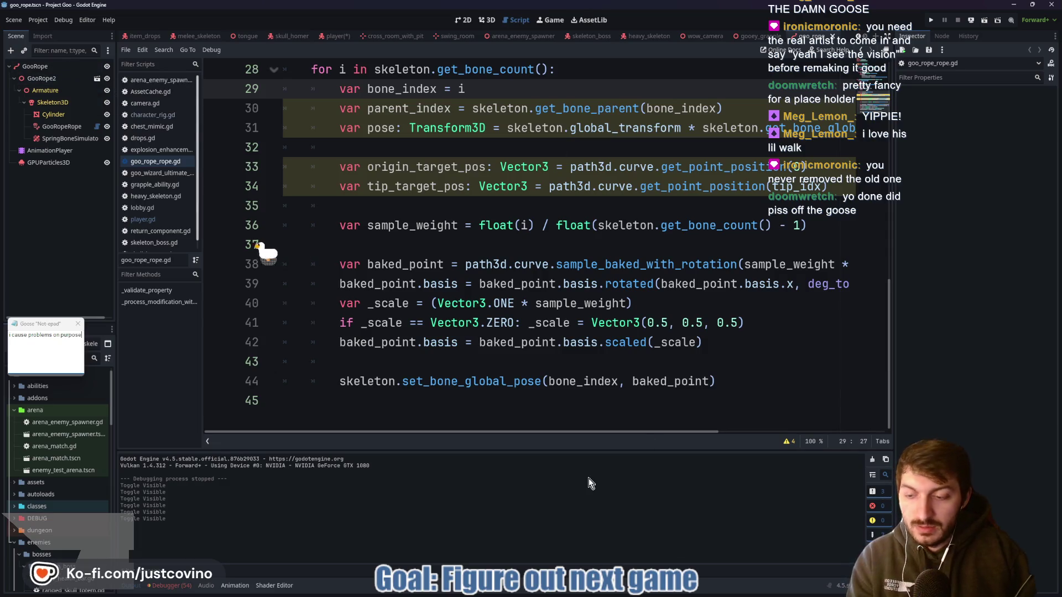
left_click(535, 334)
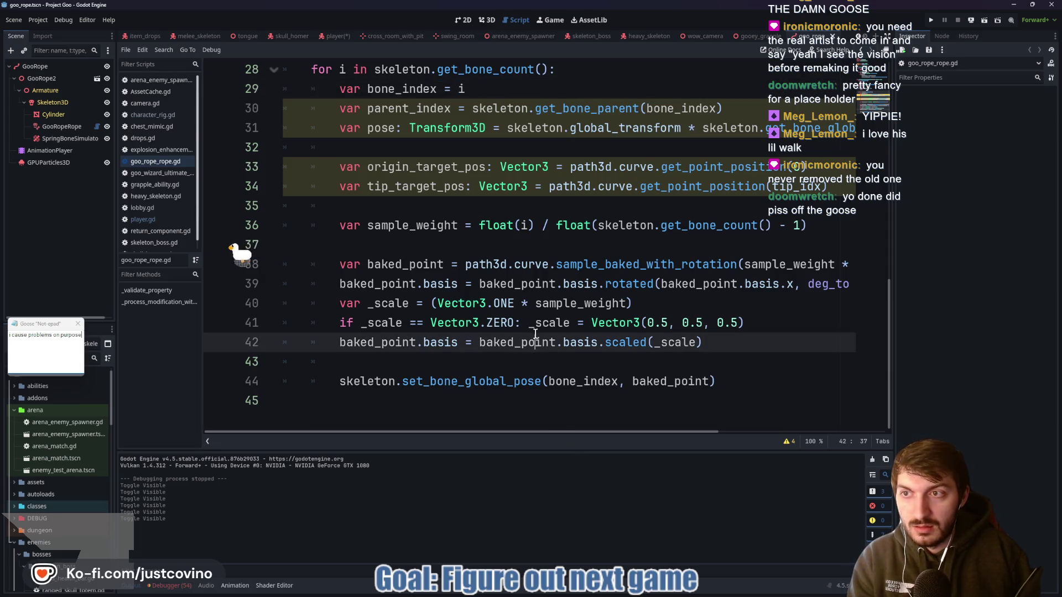
key("ctrl+a")
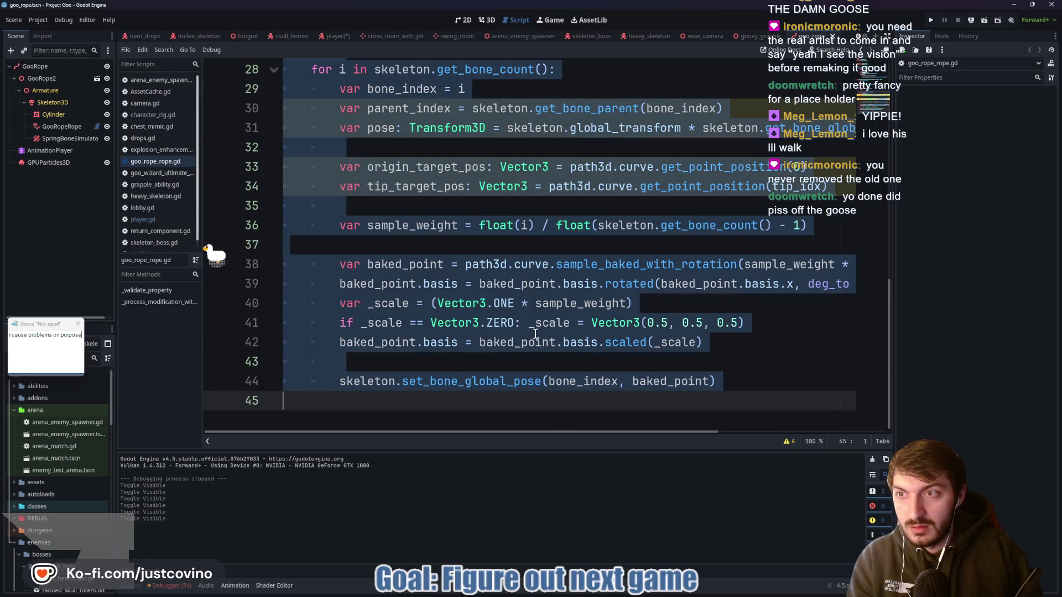
Inspect the AnimationPlayer, then expand the GooRope path's Curve resource in the Inspector.
left_click(72, 147)
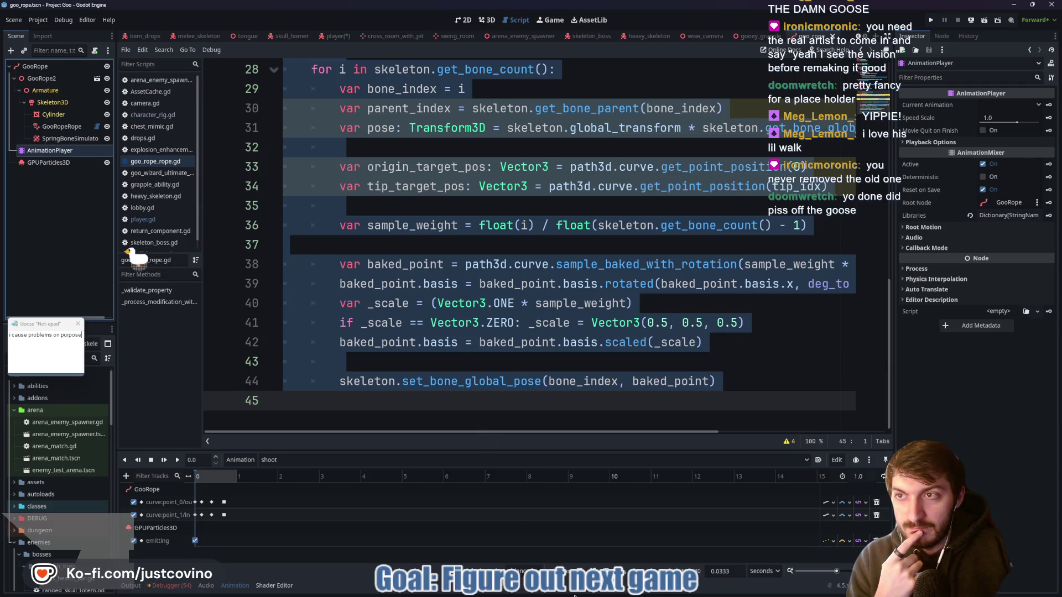
left_click(35, 66)
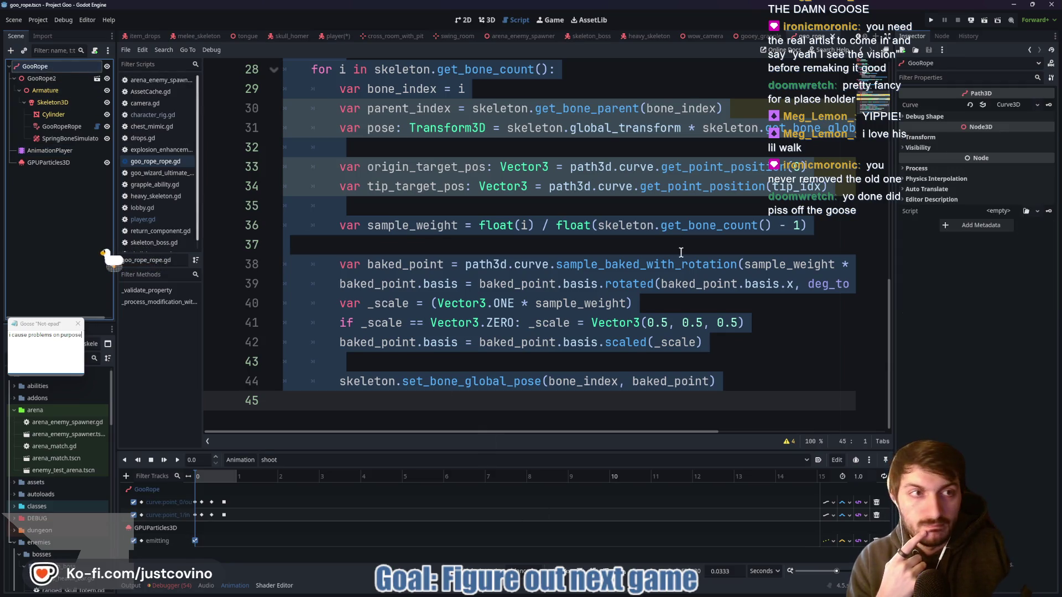
left_click(1008, 104)
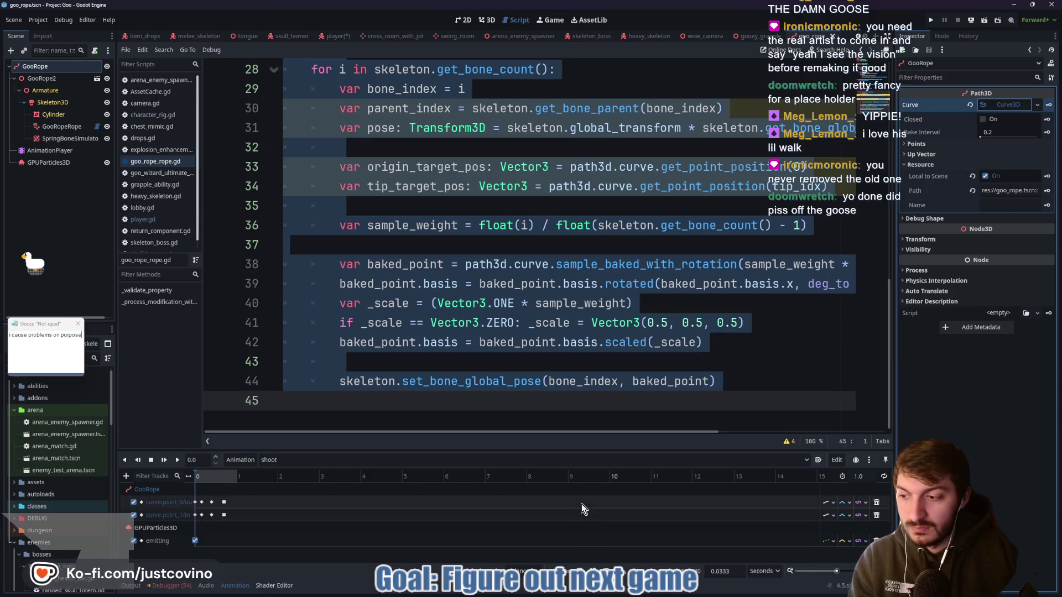
key("super")
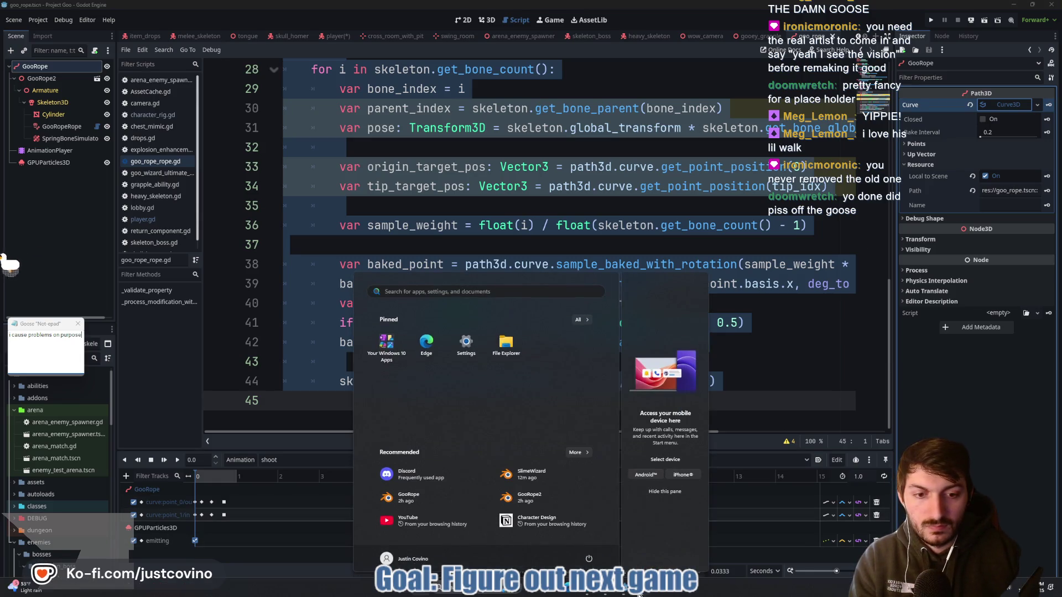
In the ProjectFun project, start a new scene with a Path3D root node.
left_click(623, 590)
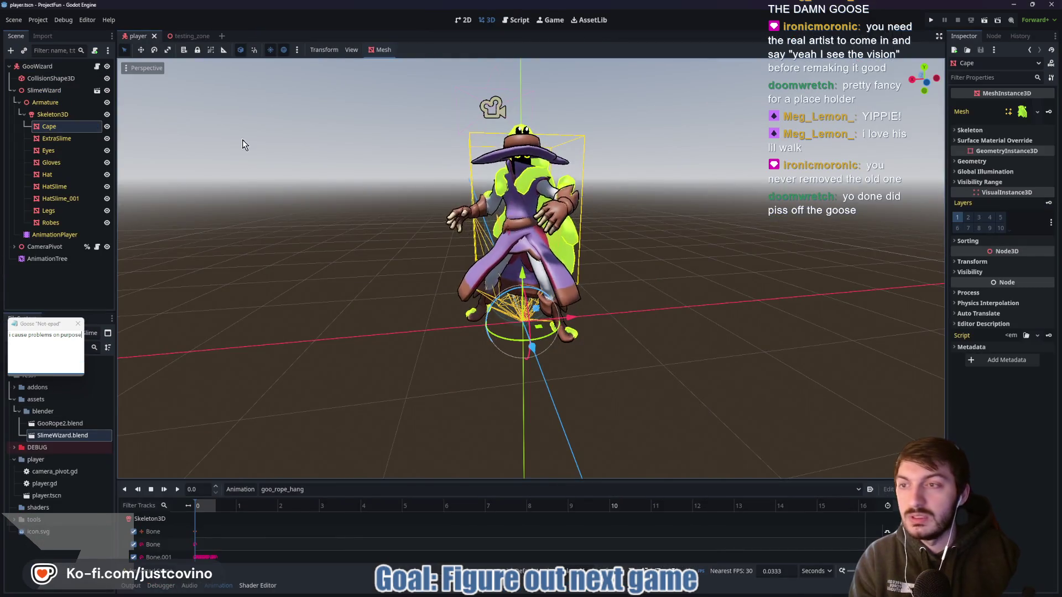
left_click(14, 90)
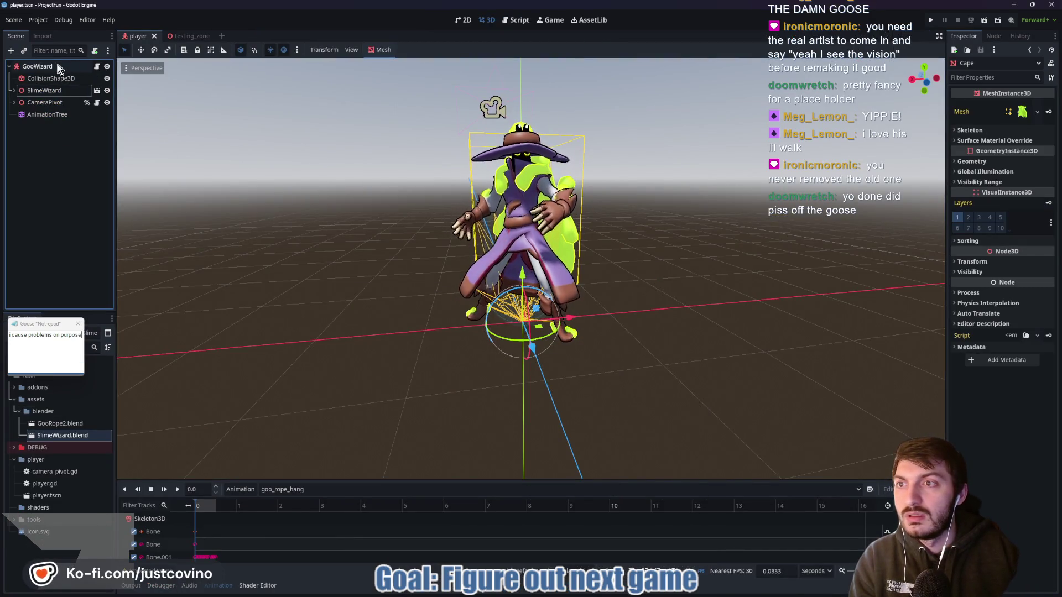
left_click(222, 36)
key("ctrl+a")
type("path3d")
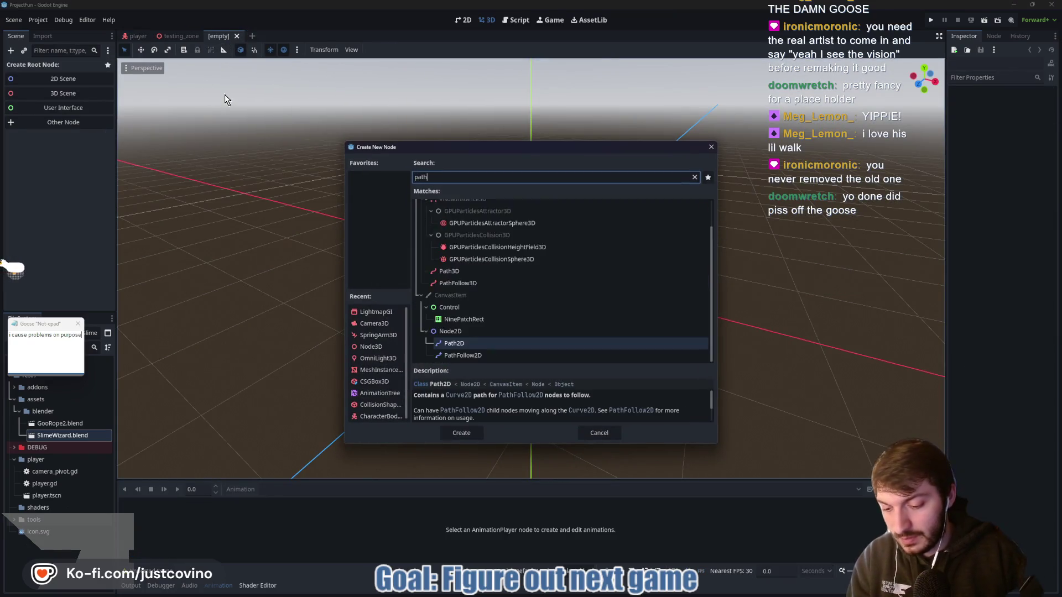
key("Return")
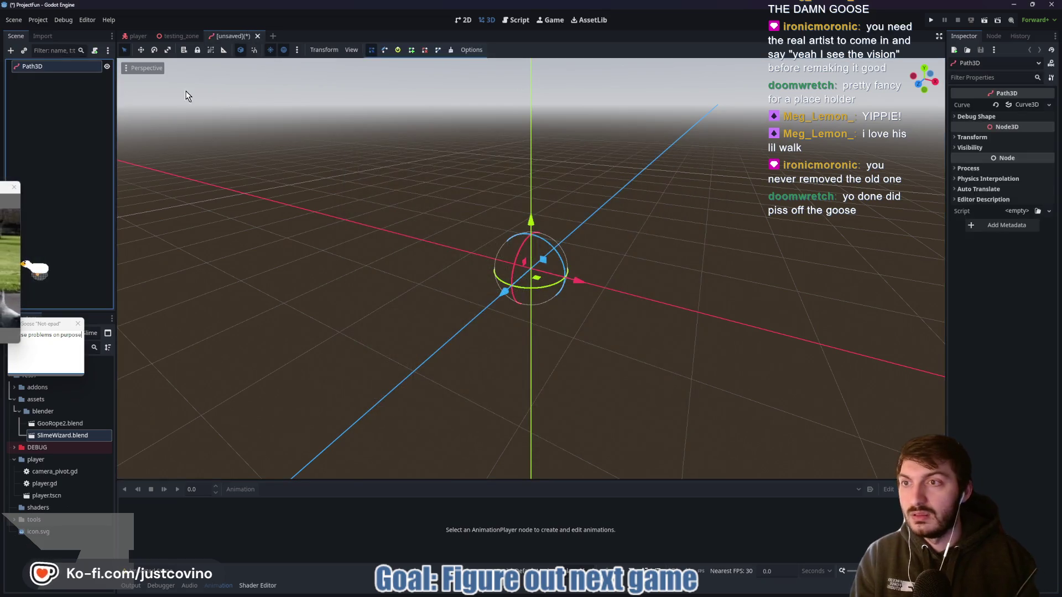
Rename the root to GooRope and add the GooRope2.blend model beneath it.
double_click(45, 67)
type("GooRope")
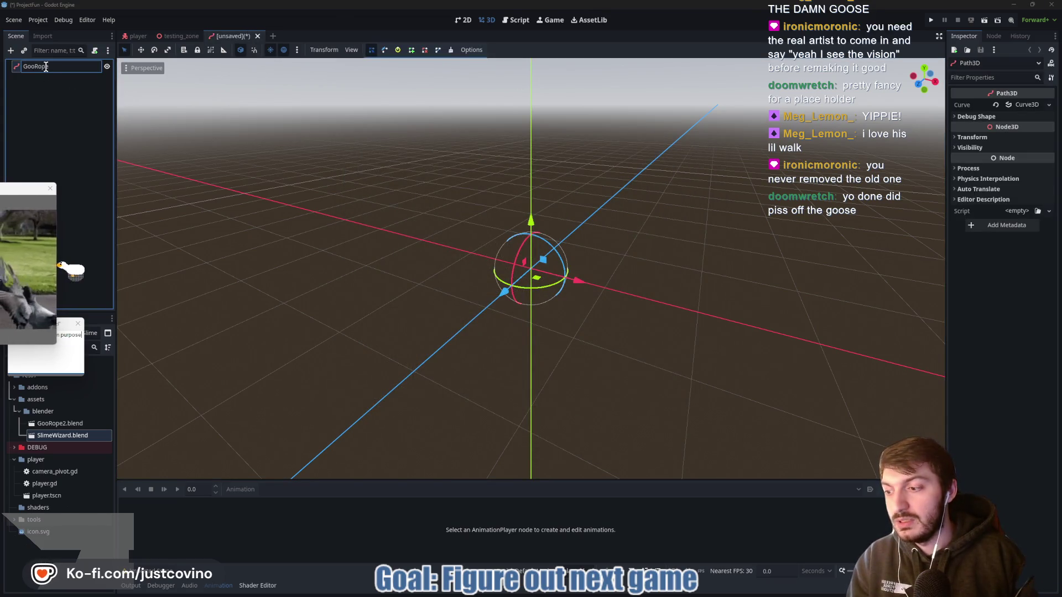
key("Return")
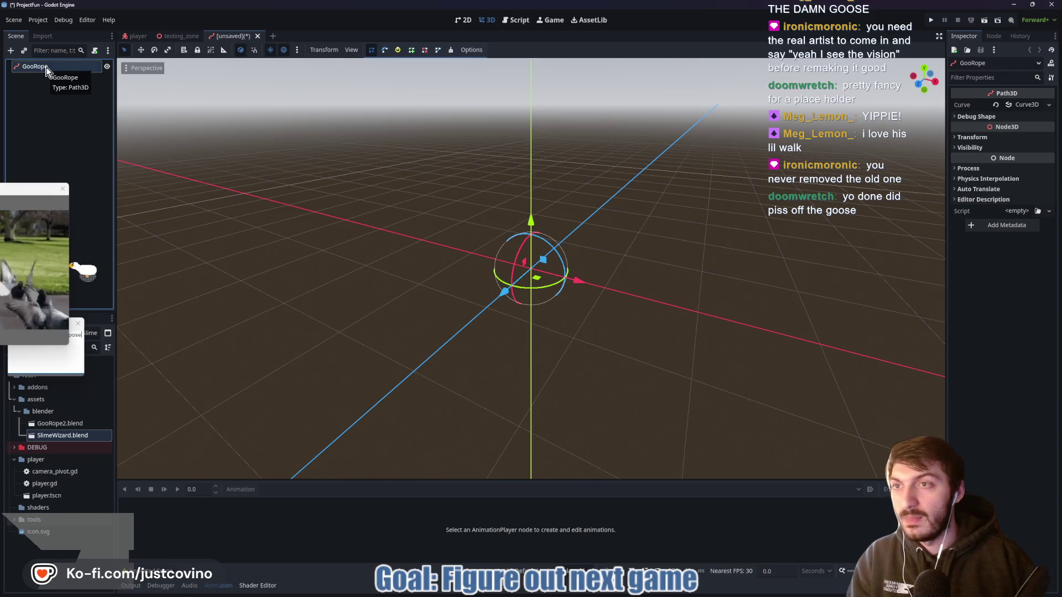
mouse_move(60, 423)
left_mouse_down()
mouse_move(83, 425)
mouse_move(511, 293)
mouse_move(559, 237)
left_mouse_up()
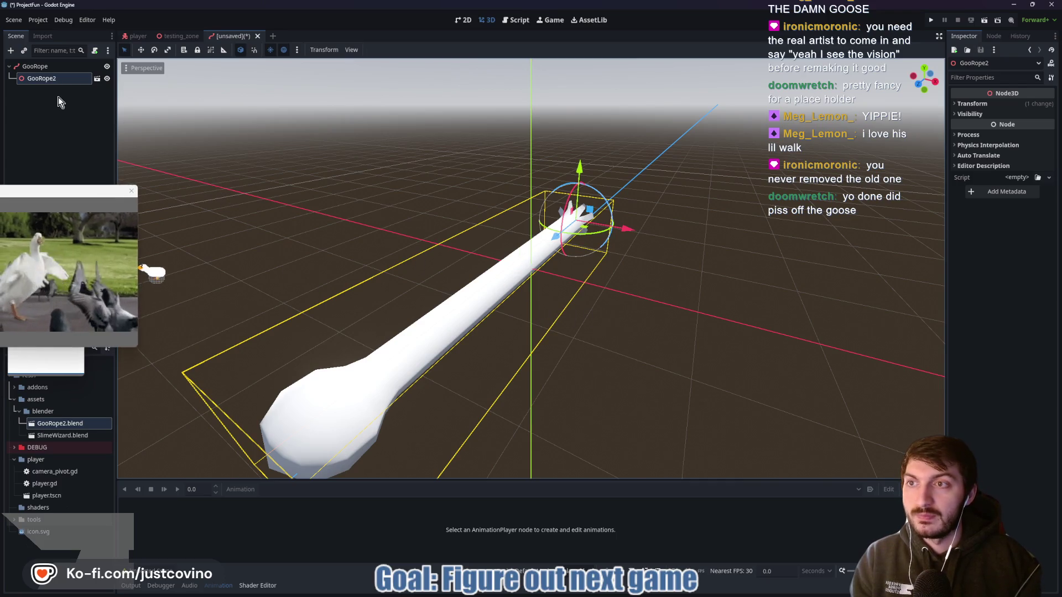
Set GooRope2's Position z to 0 and Rotation y to -180.
left_click(983, 103)
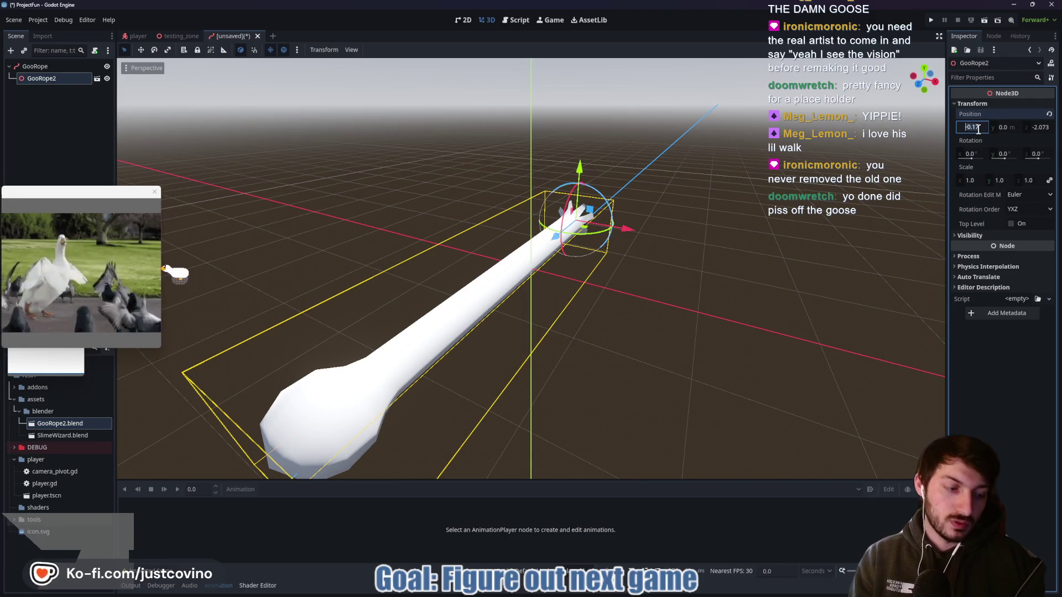
type("0")
left_click_drag(1040, 127, 978, 132)
type("0")
key("Return")
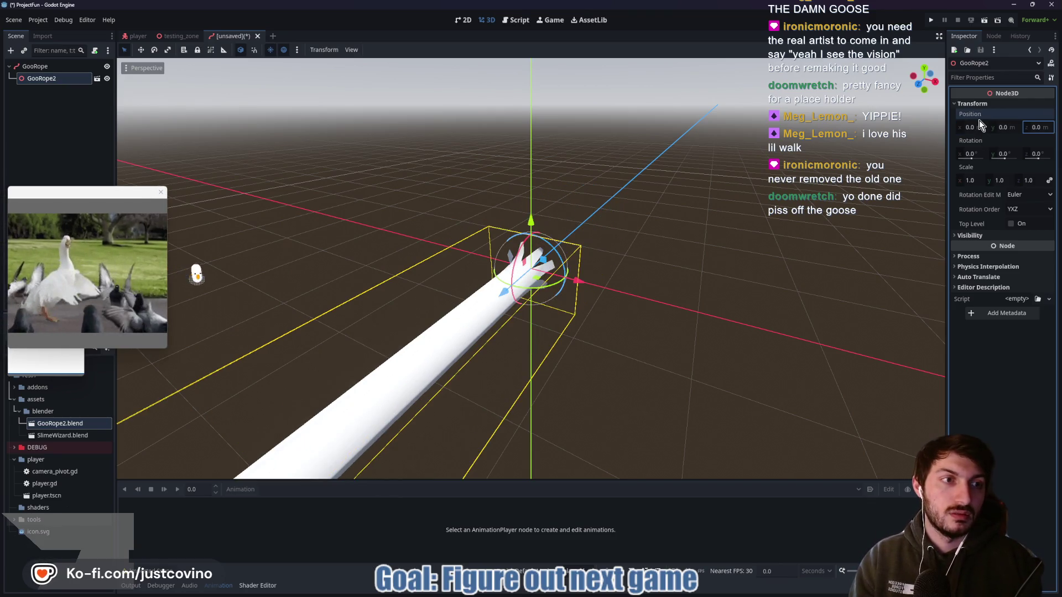
left_click(1013, 150)
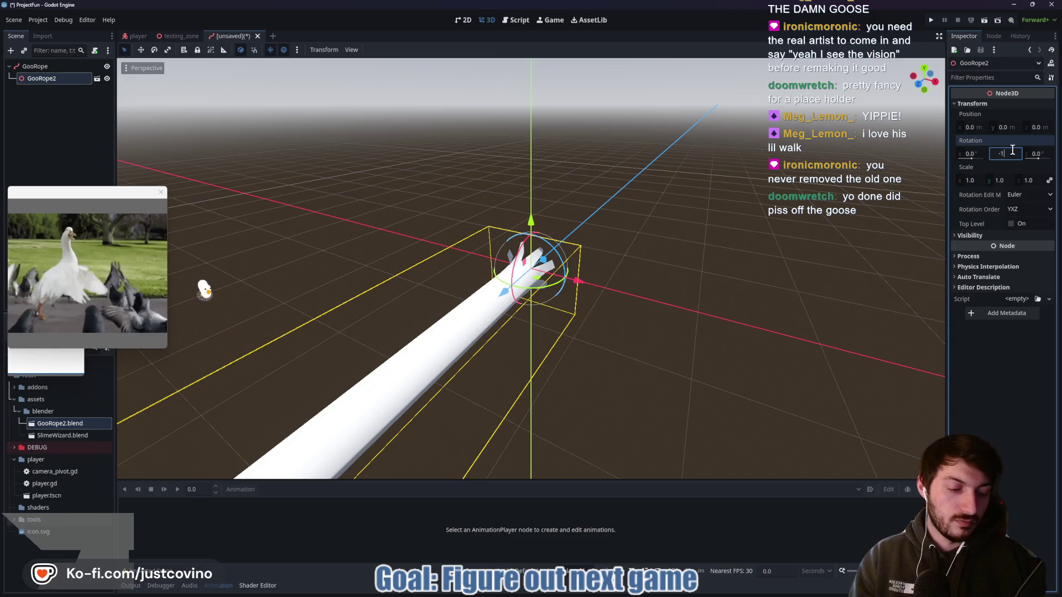
type("-180")
key("Return")
mouse_move(636, 232)
left_mouse_down()
mouse_move(719, 237)
mouse_move(682, 243)
mouse_move(650, 229)
left_mouse_up()
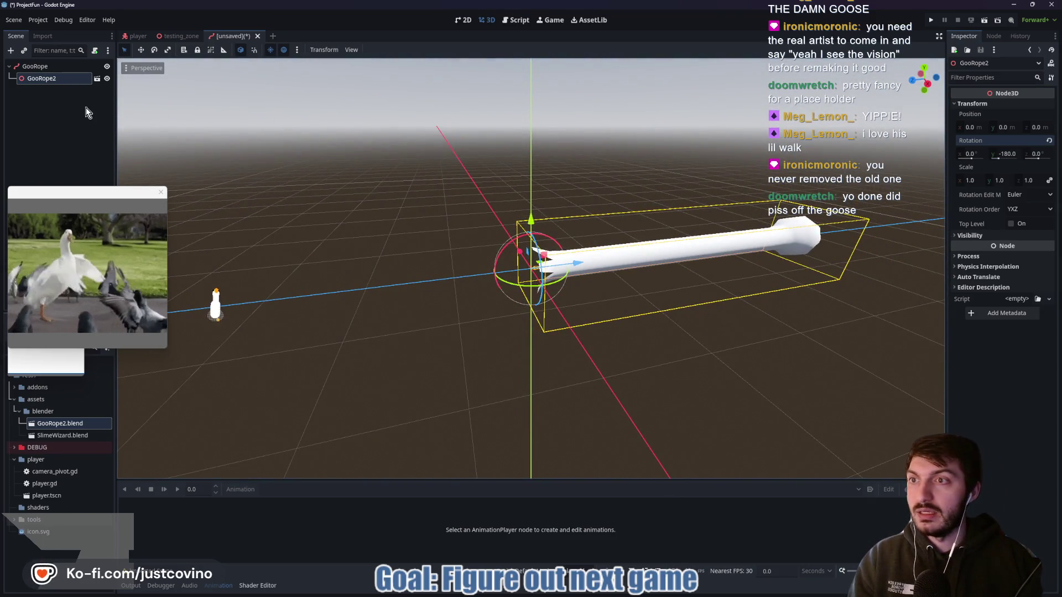
Enable Editable Children on GooRope2 to expose its Armature, Skeleton3D and Cylinder.
right_click(53, 79)
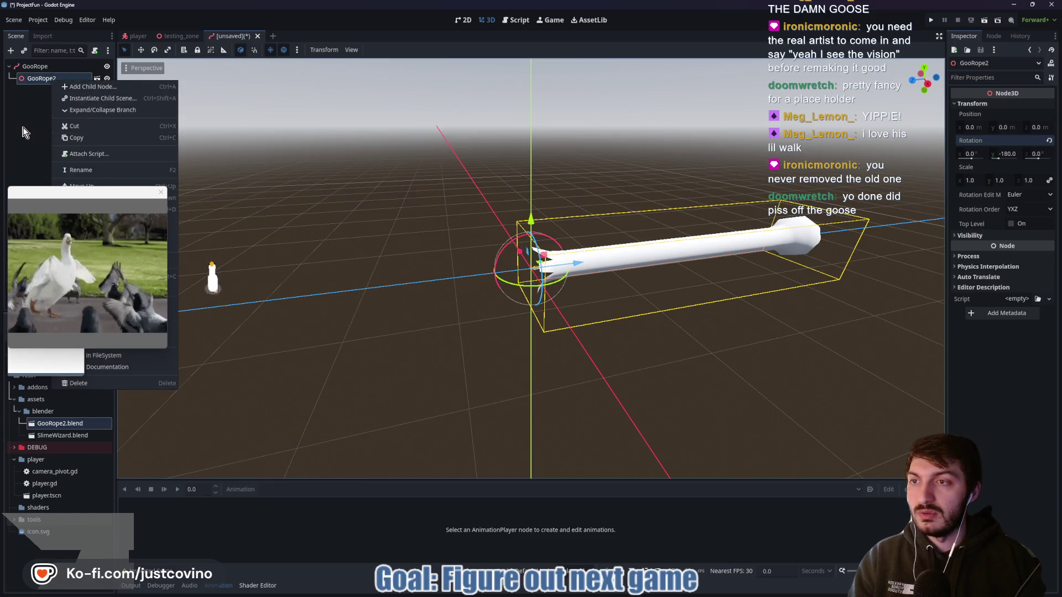
left_click(155, 188)
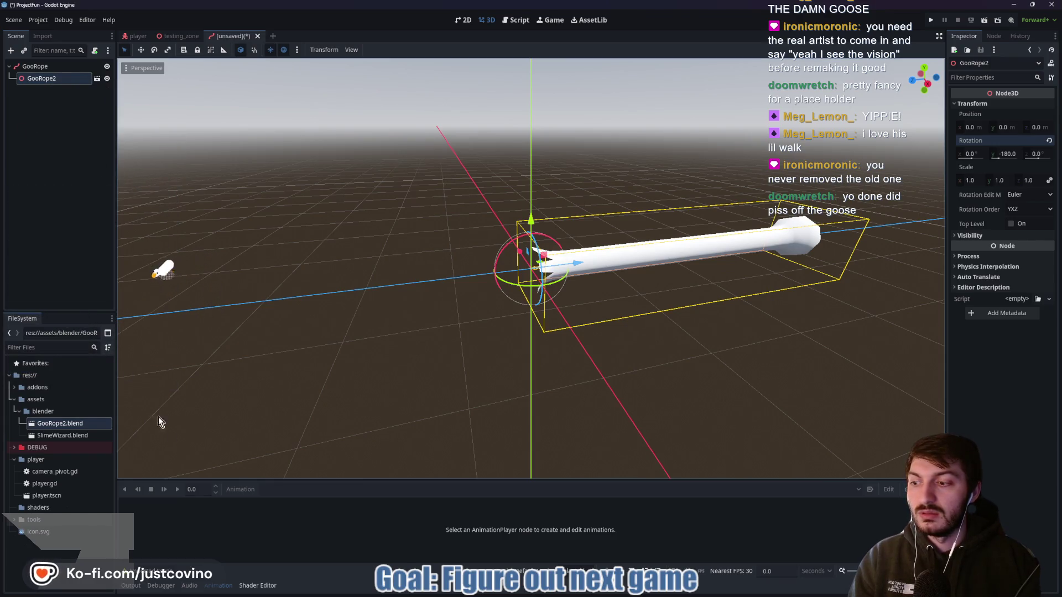
right_click(53, 78)
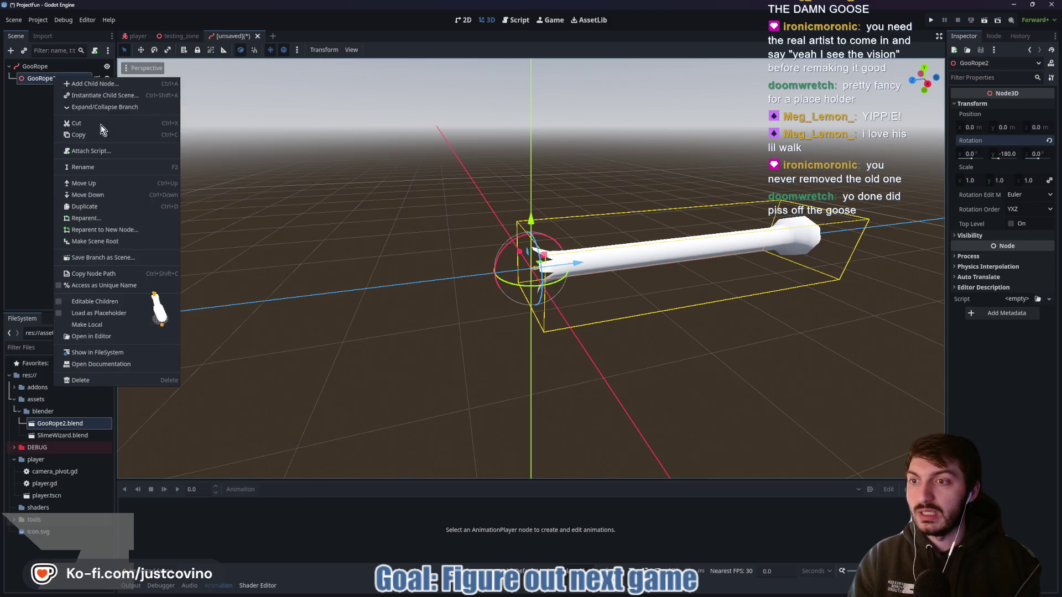
left_click(70, 302)
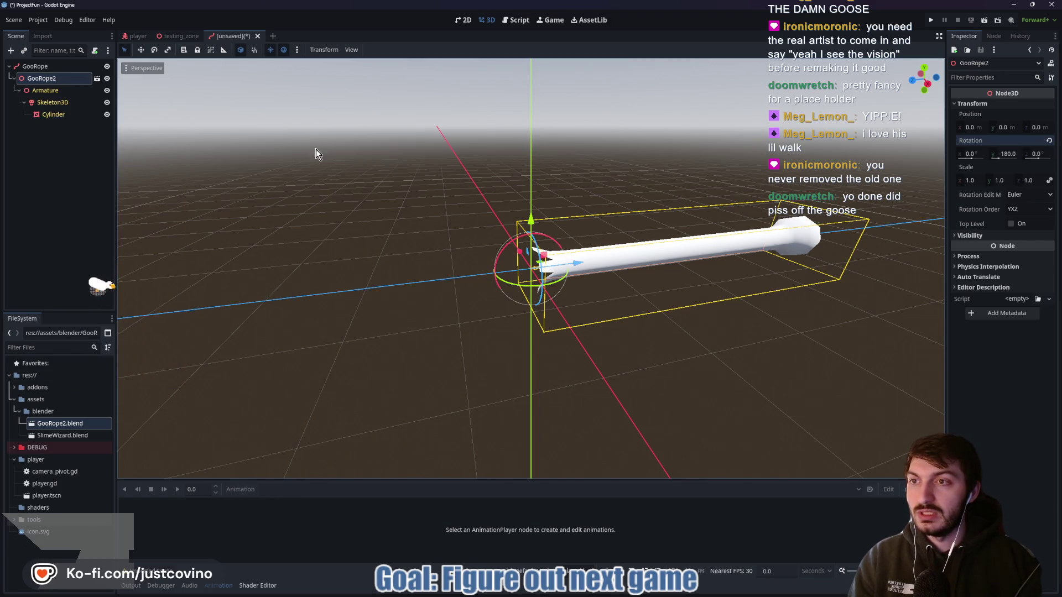
left_click(42, 66)
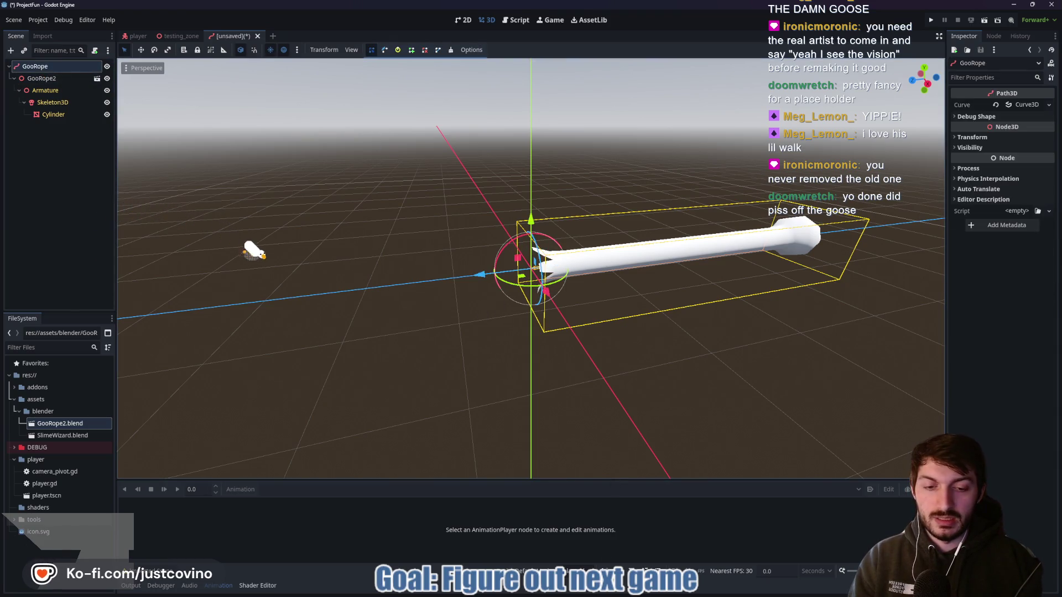
left_click(607, 370)
key("super")
mouse_move(634, 593)
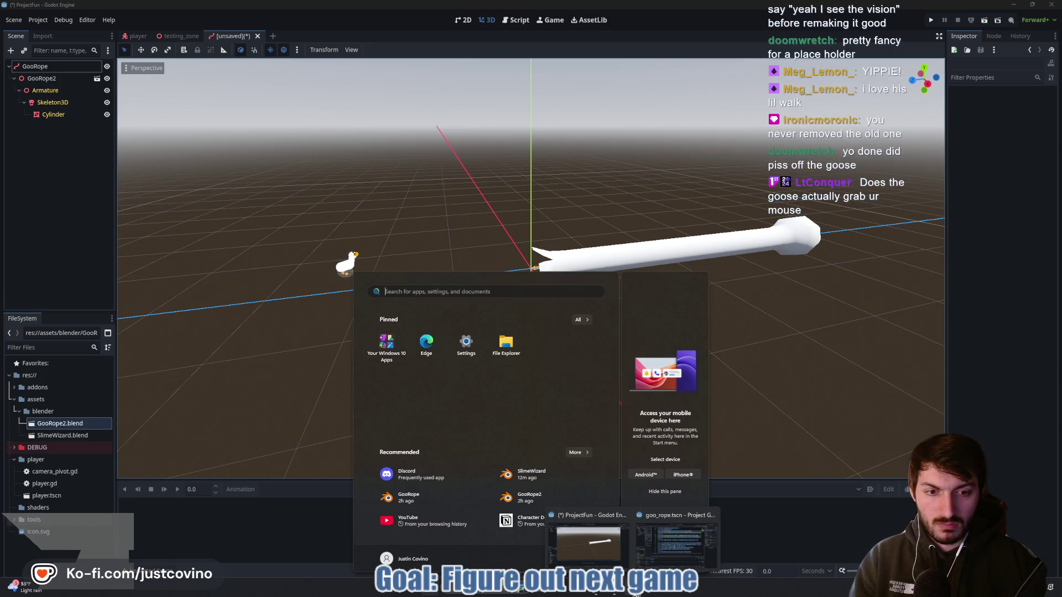
Switch to the Project Goo goo_rope window and view the GooRopeRope node's script.
left_click(676, 542)
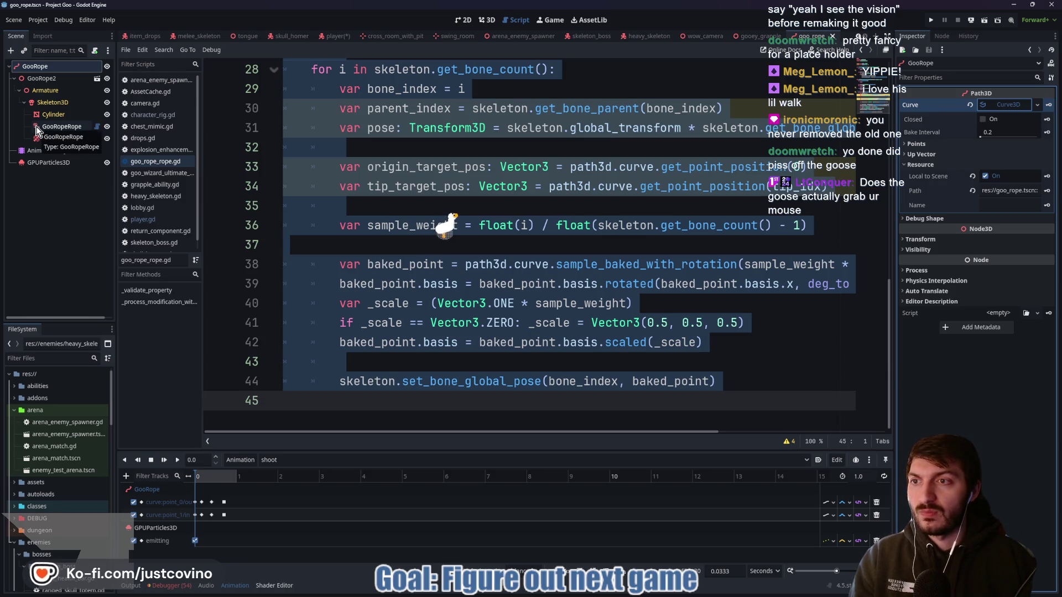
left_click(37, 129)
scroll(429, 162, "up", 9)
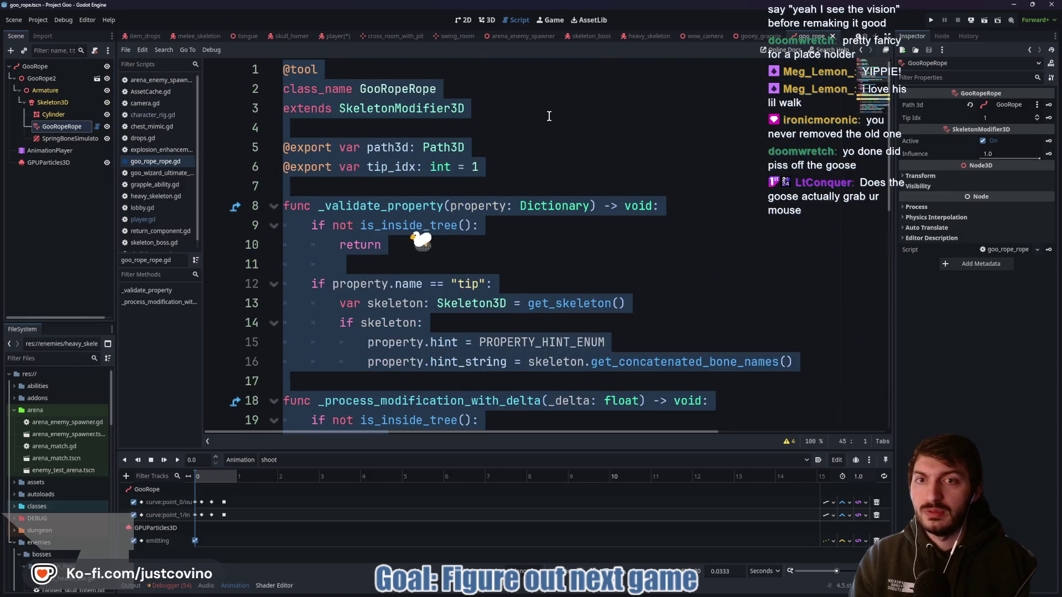
left_click(490, 113)
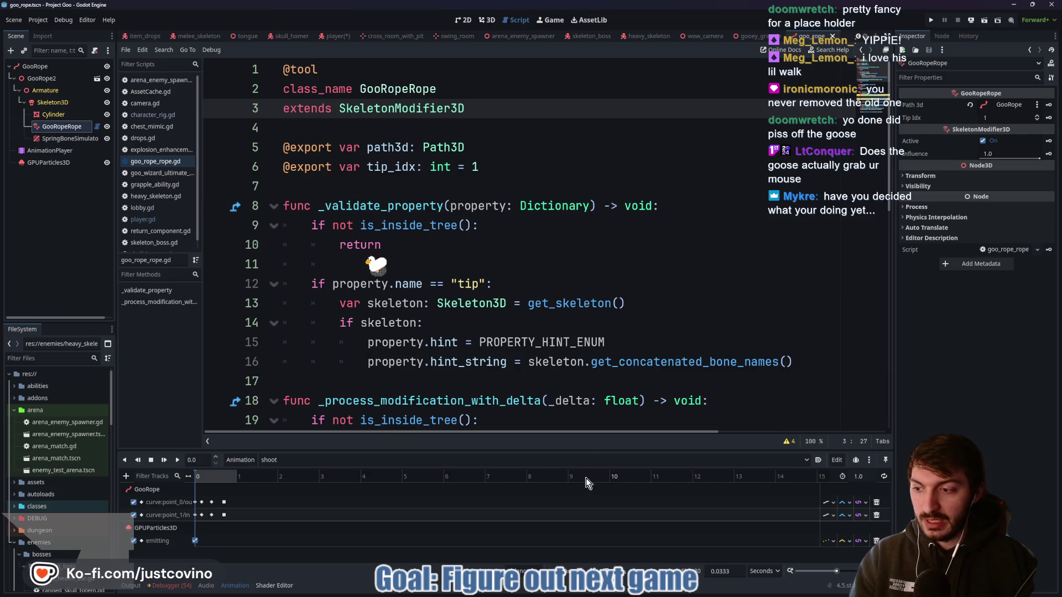
key("super")
Back in ProjectFun, look up SkeletonModifier3D in Skeleton3D's Add Child Node dialog, then close it.
mouse_move(635, 593)
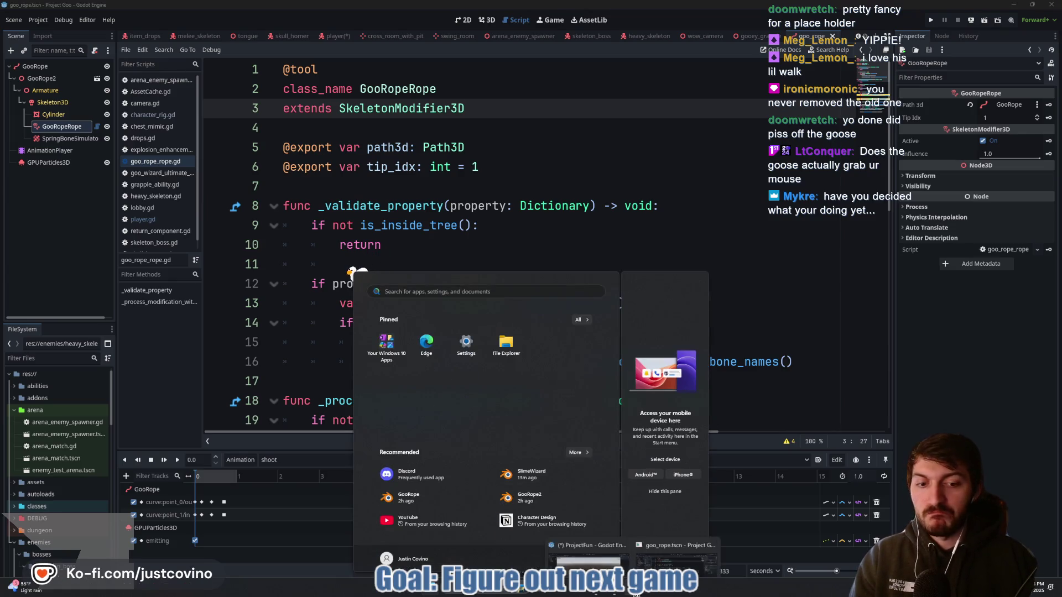
left_click(587, 559)
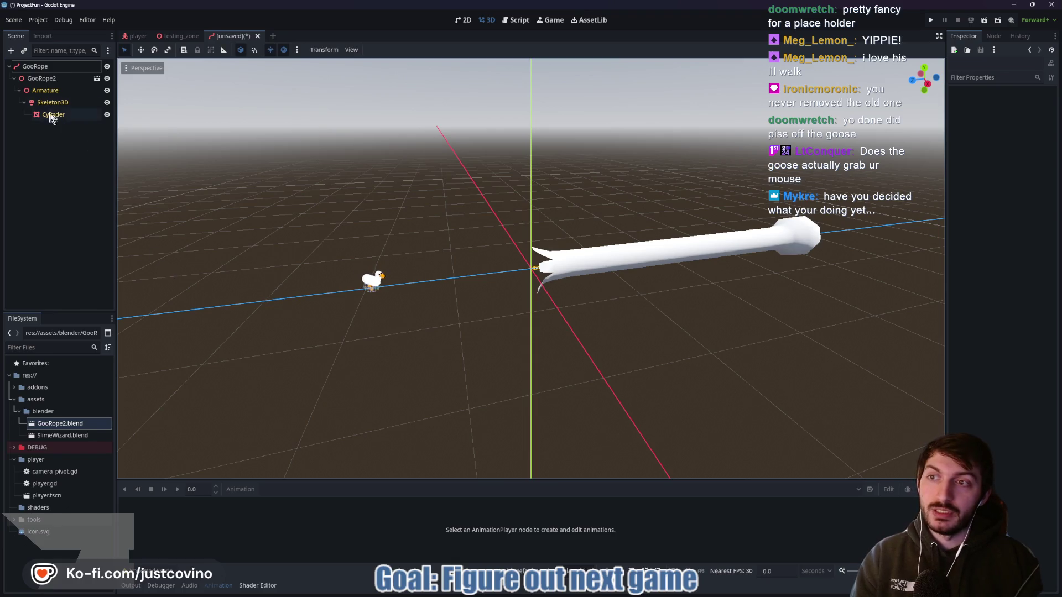
left_click(53, 103)
key("ctrl+a")
type("skele")
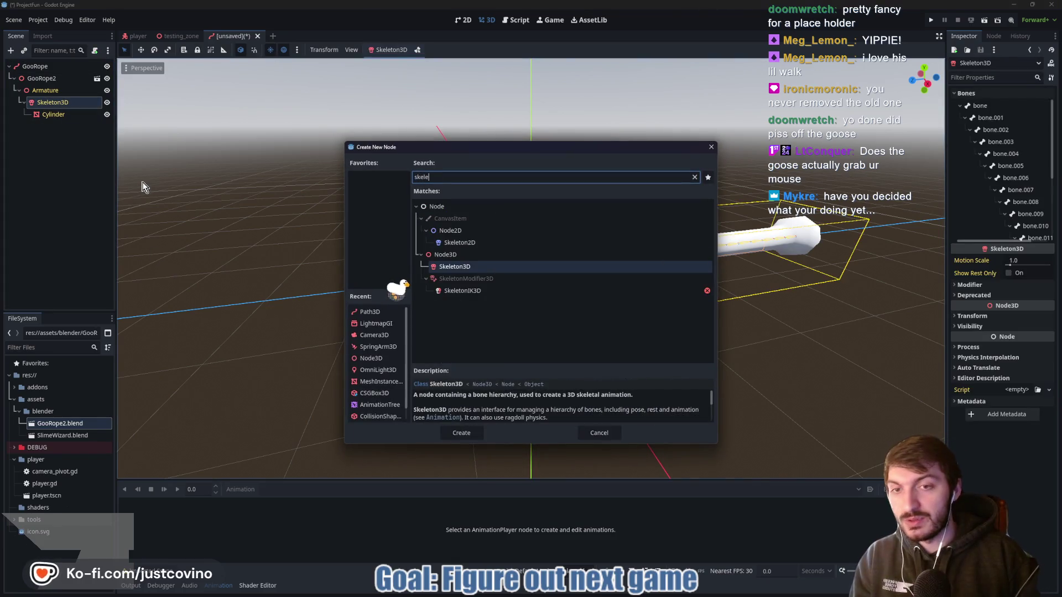
left_click(509, 279)
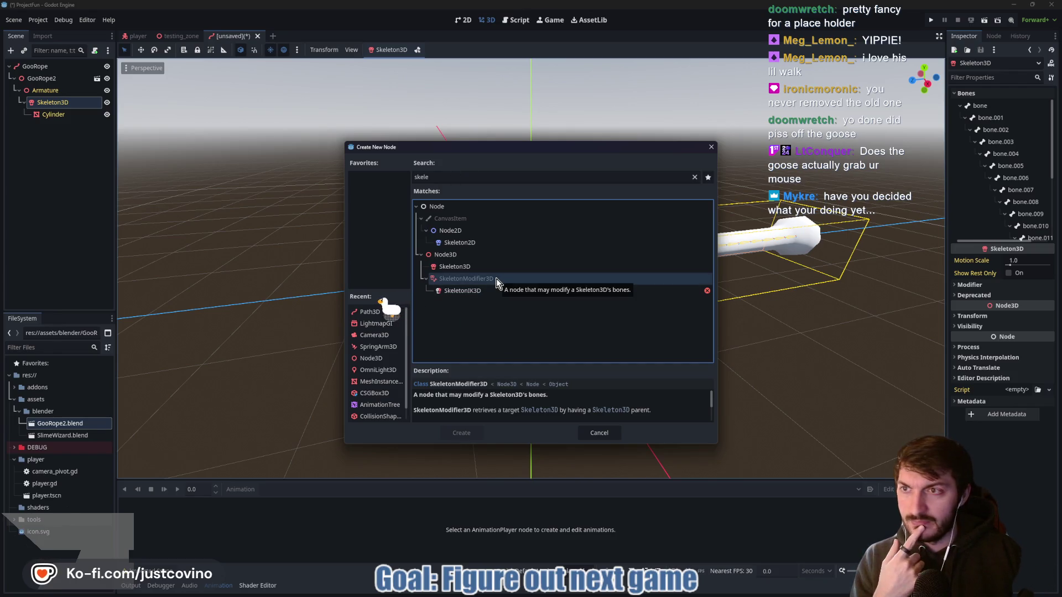
left_click(711, 147)
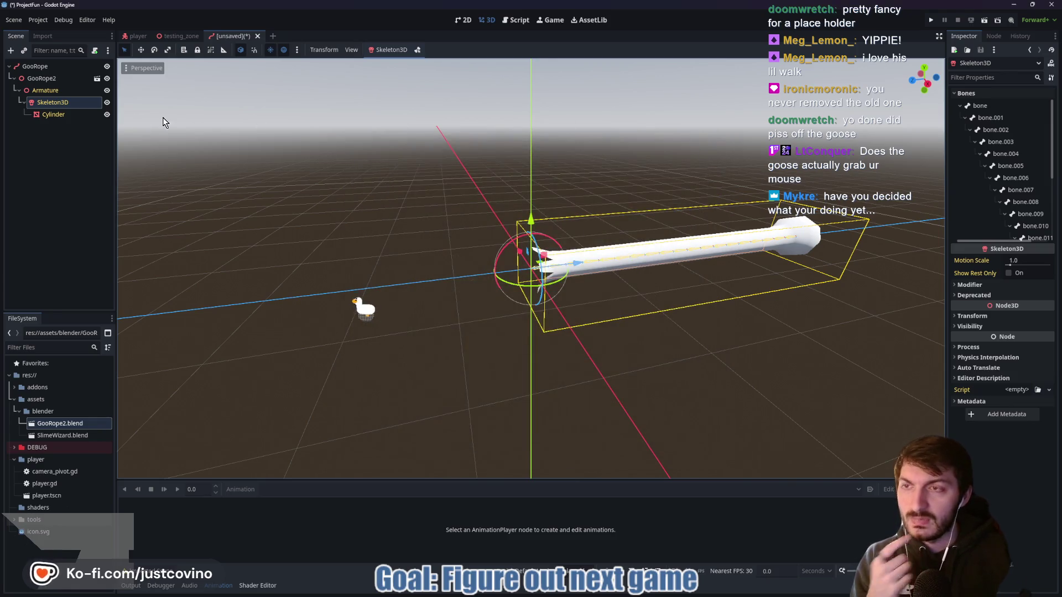
Search the child node types for 'modi', then cancel without adding a node.
left_click(63, 106)
key("ctrl+a")
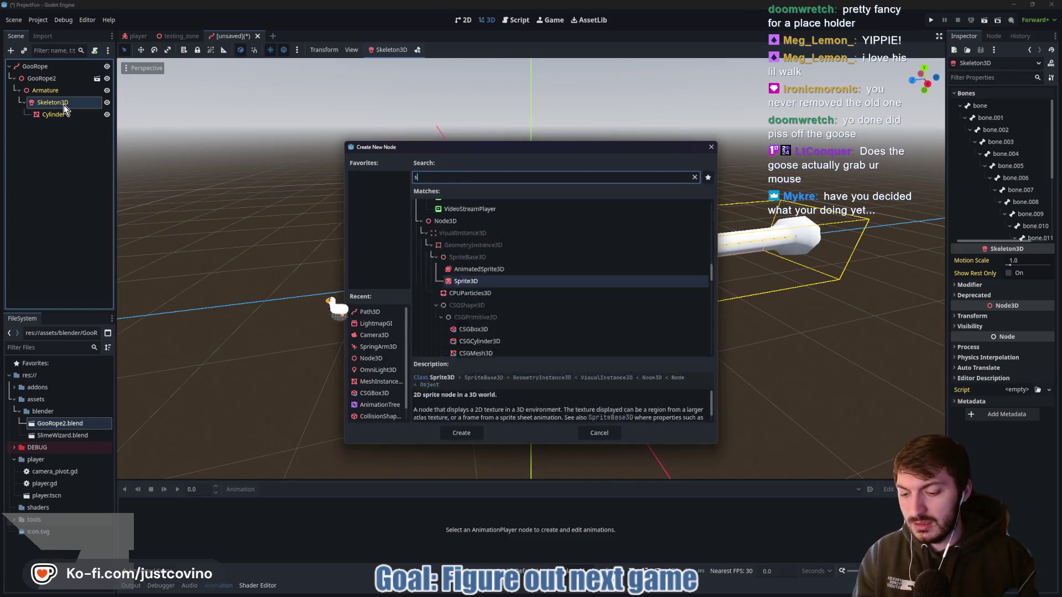
key("BackSpace")
type("modi")
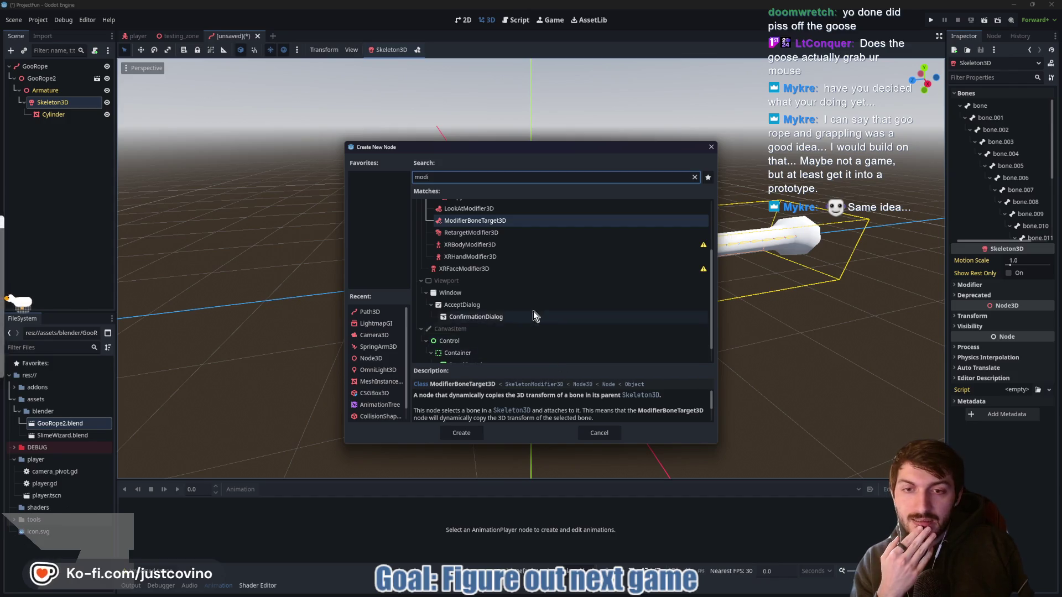
scroll(533, 311, "up", 3)
left_click(598, 432)
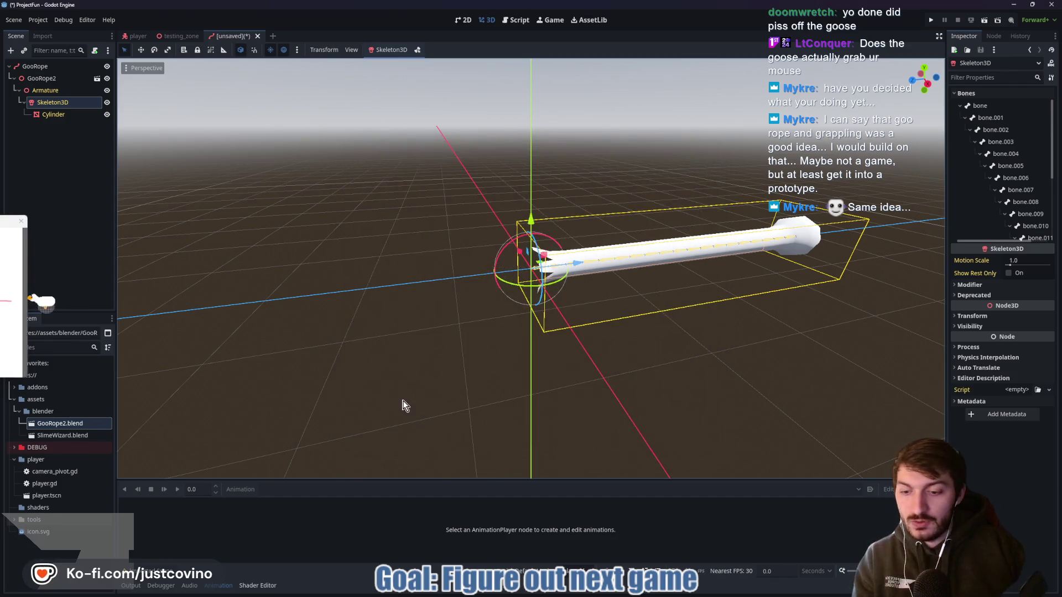
mouse_move(338, 385)
left_mouse_down()
mouse_move(448, 309)
mouse_move(437, 139)
mouse_move(658, 122)
left_mouse_up()
left_click_drag(271, 331, 353, 349)
left_click_drag(326, 313, 272, 332)
left_click_drag(337, 383, 276, 383)
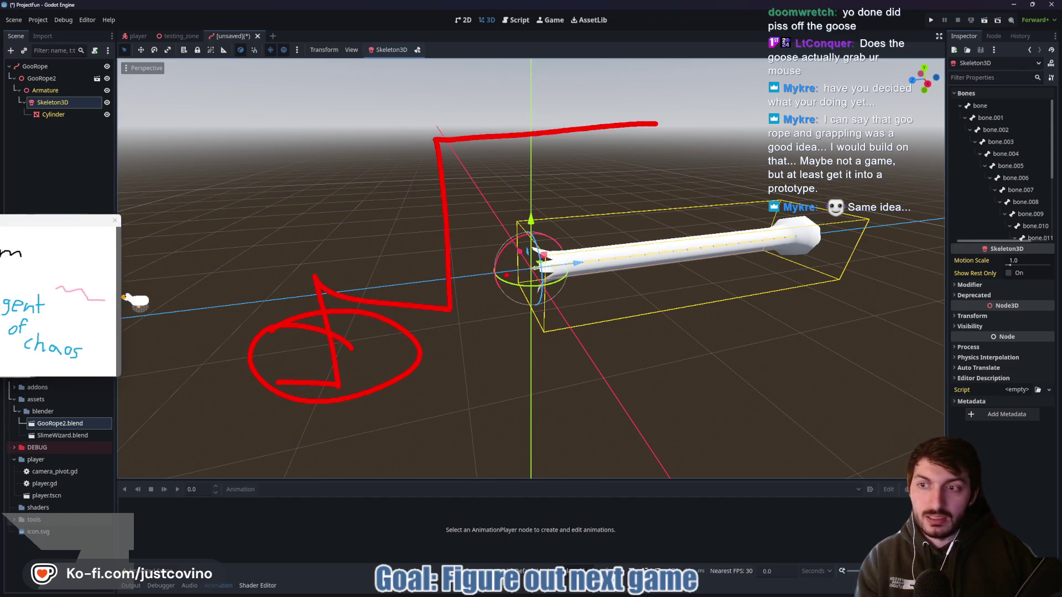
key("Escape")
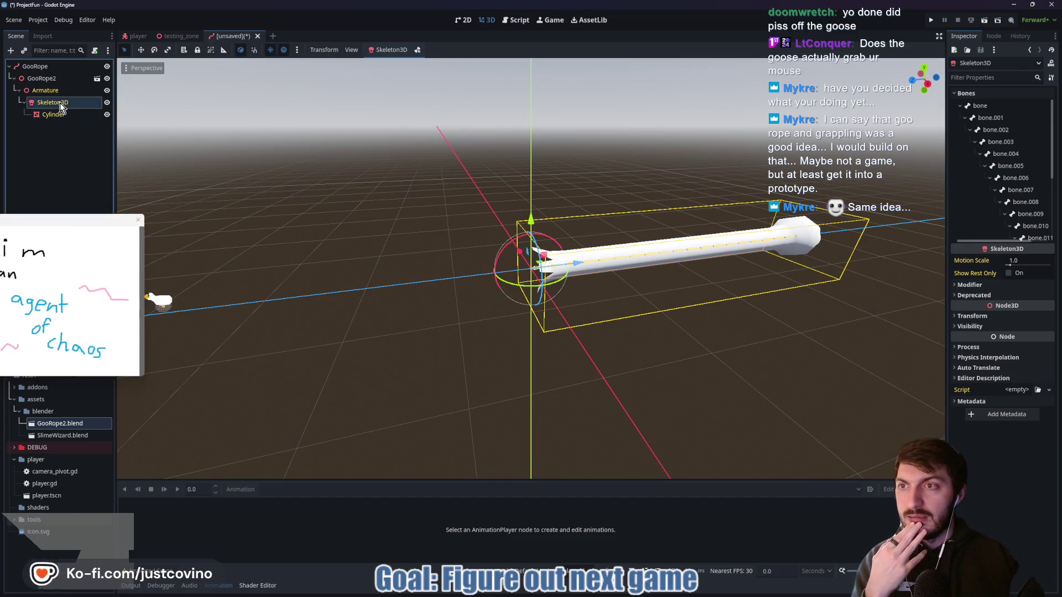
left_click(62, 81)
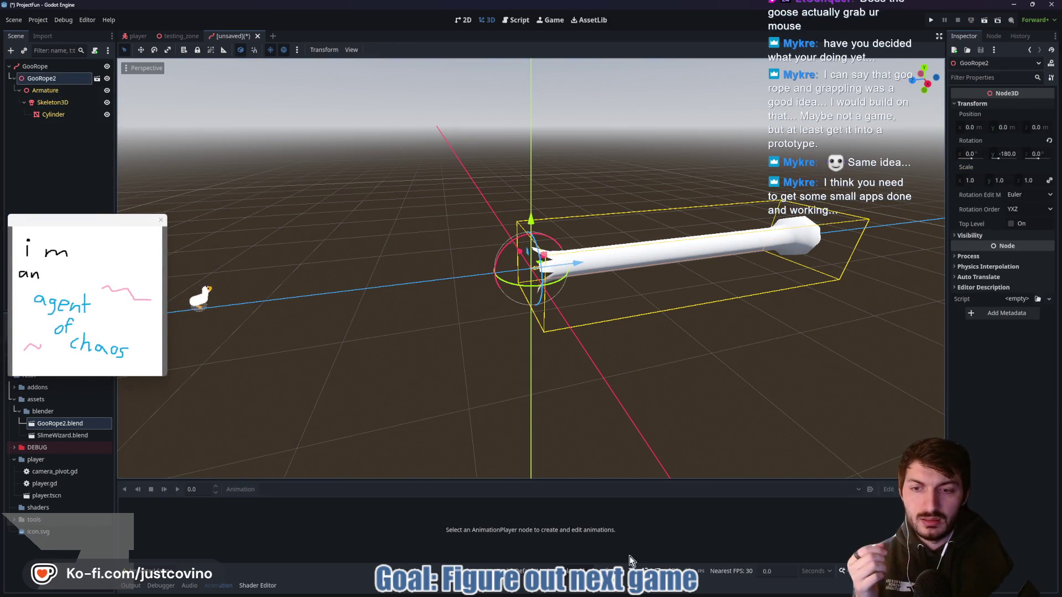
left_click(49, 90)
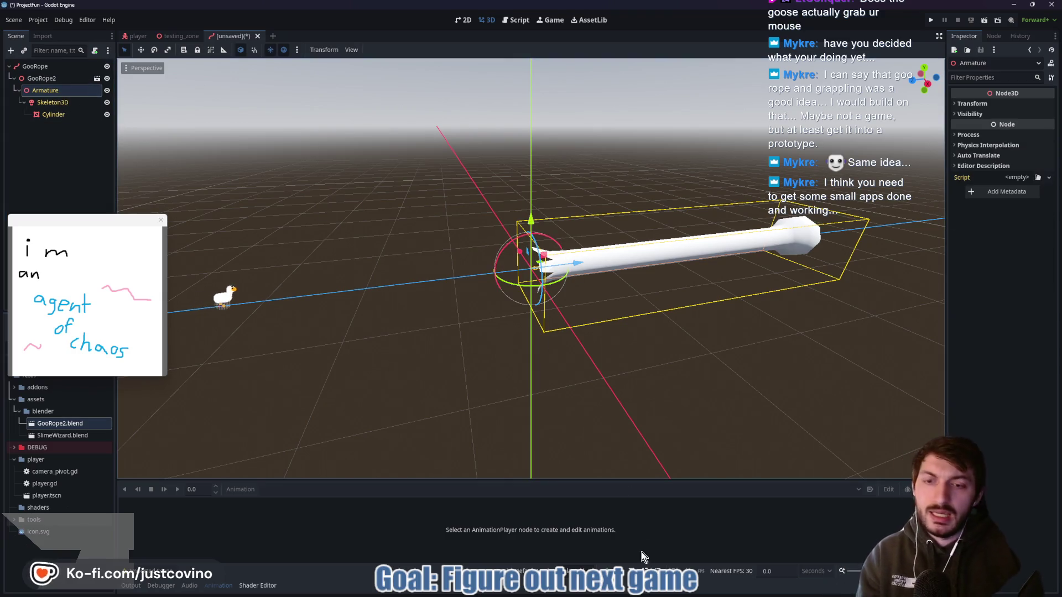
key("super")
mouse_move(622, 593)
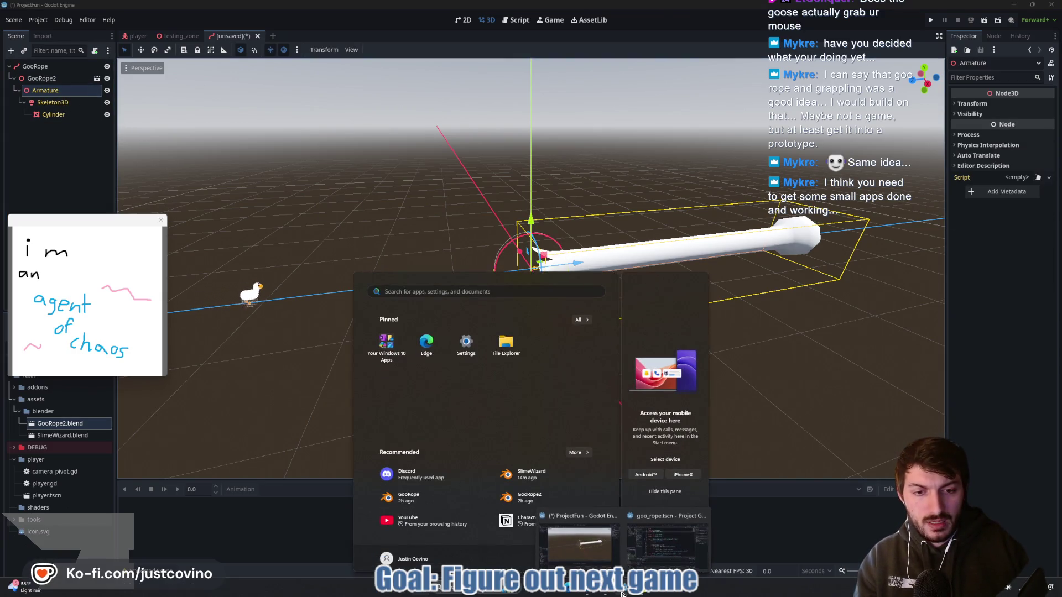
left_click(667, 515)
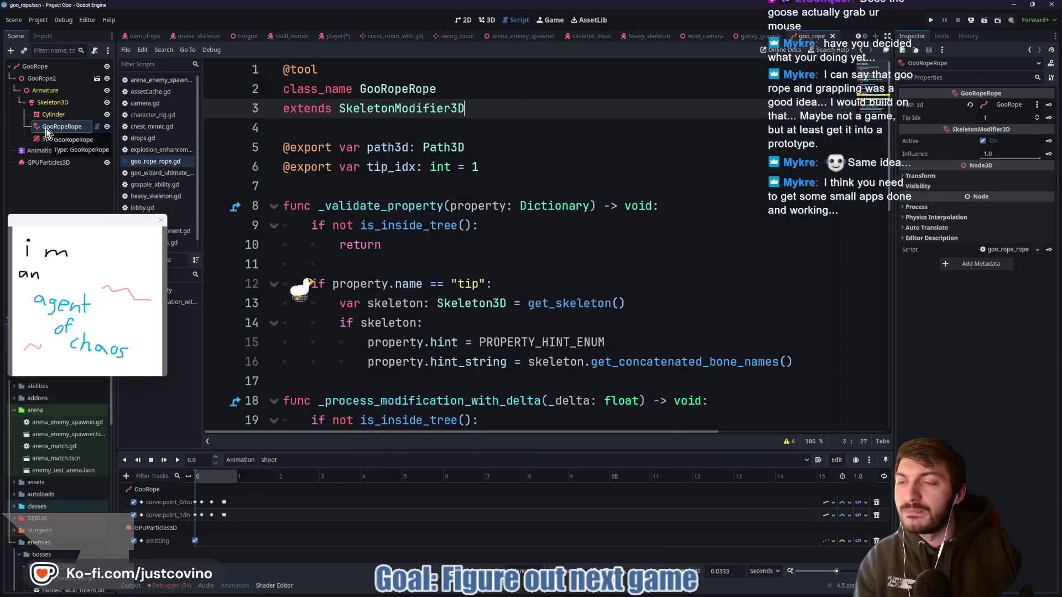
left_click_drag(466, 108, 325, 108)
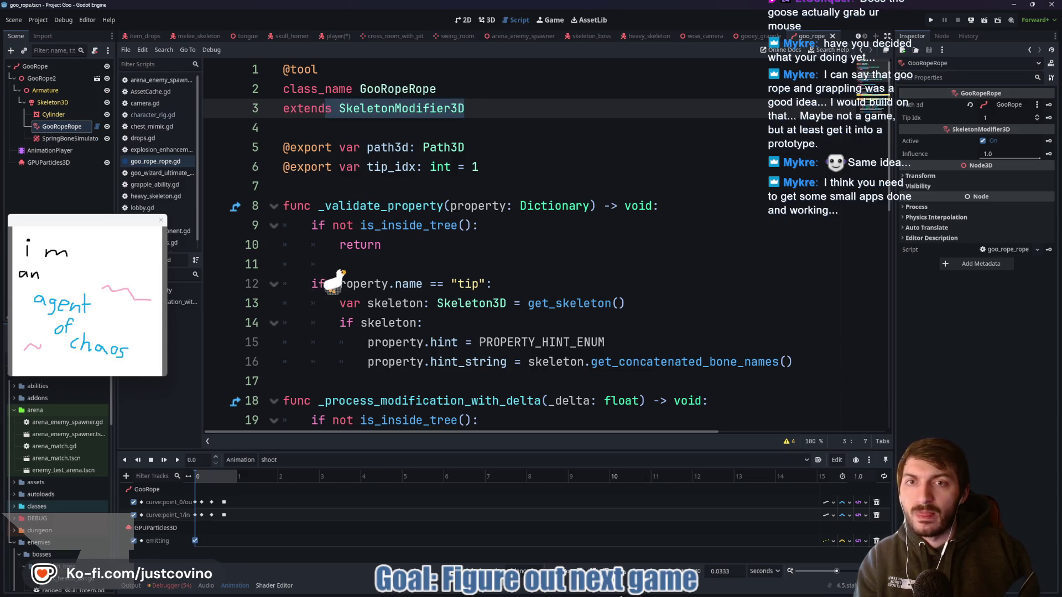
key("super")
mouse_move(623, 595)
left_click(579, 550)
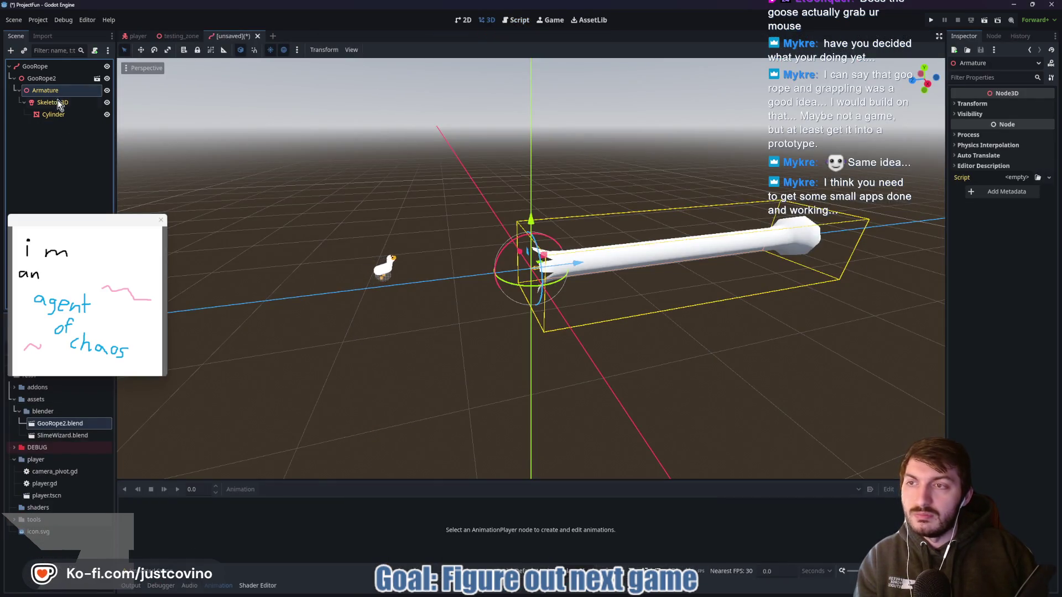
Search 'skeletonmodifier3d' then 'skel' in Skeleton3D's Create New Node dialog, and cancel.
left_click(61, 106)
key("ctrl+a")
type("ske")
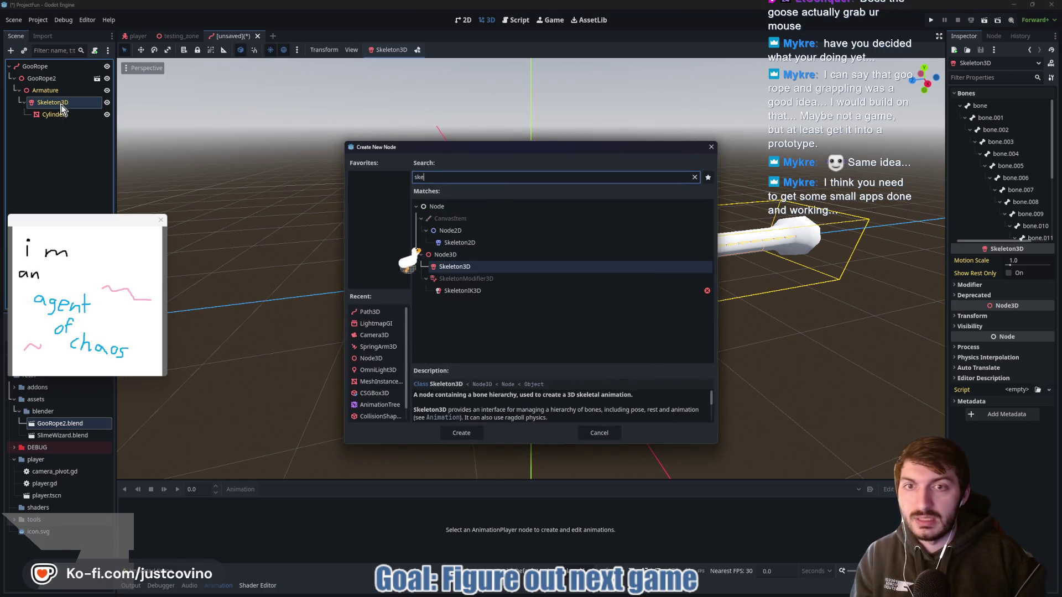
type("letonmodifier3d")
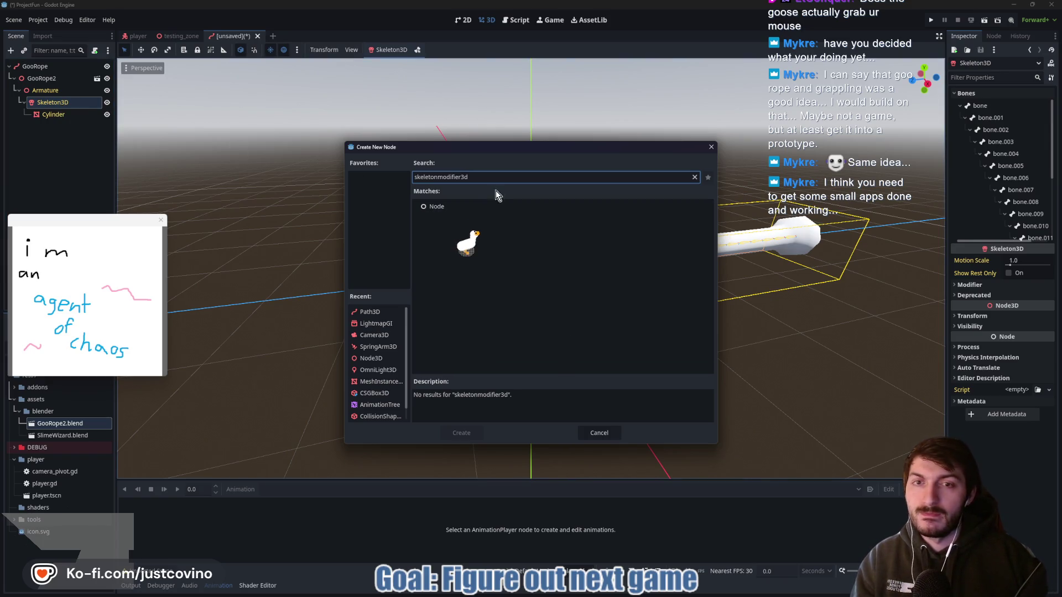
left_click_drag(470, 177, 411, 177)
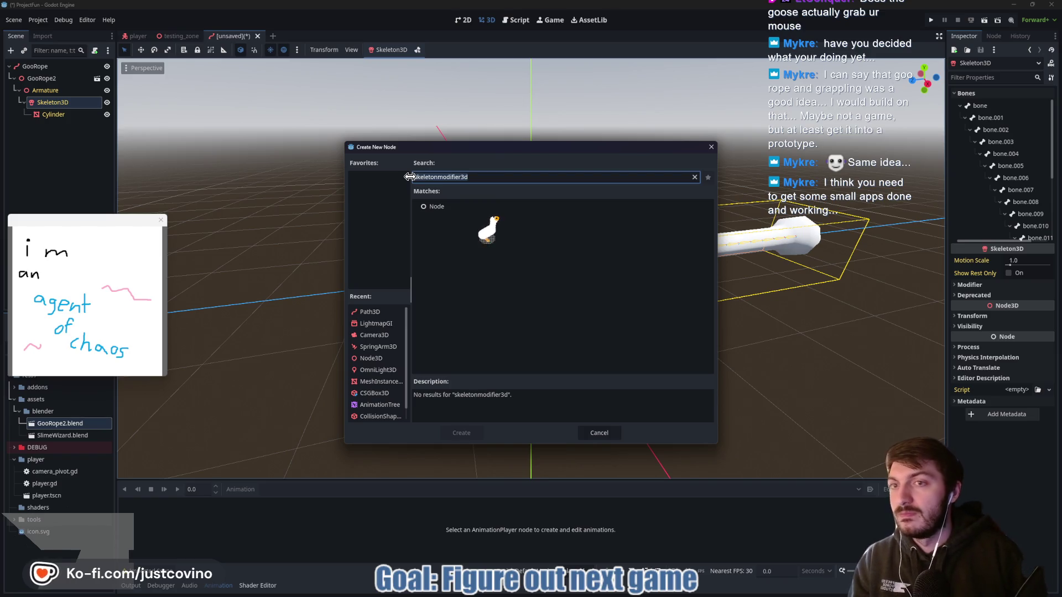
type("skel")
left_click(599, 433)
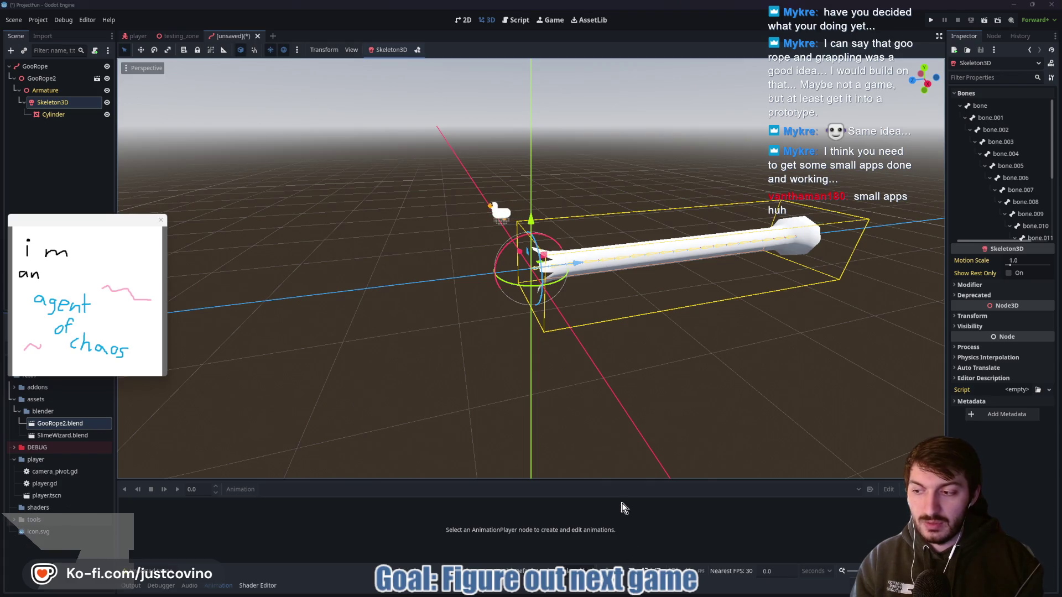
Switch to the Project Goo goo_rope.tscn window.
key("super")
mouse_move(620, 593)
left_click(666, 545)
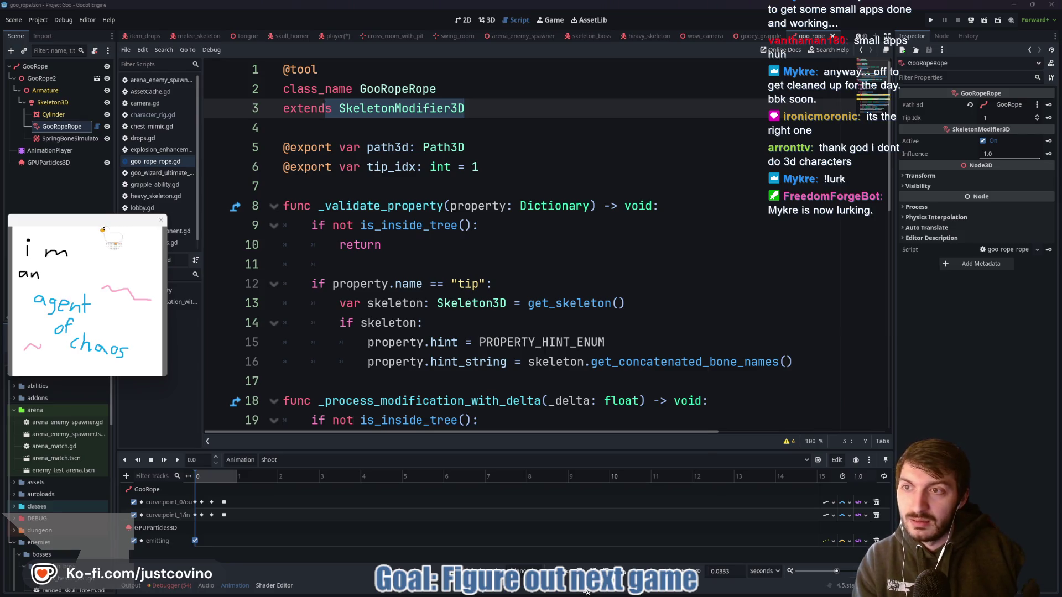
Return to the goo_rope script and view the green goo rope in 3D.
key("super")
mouse_move(626, 593)
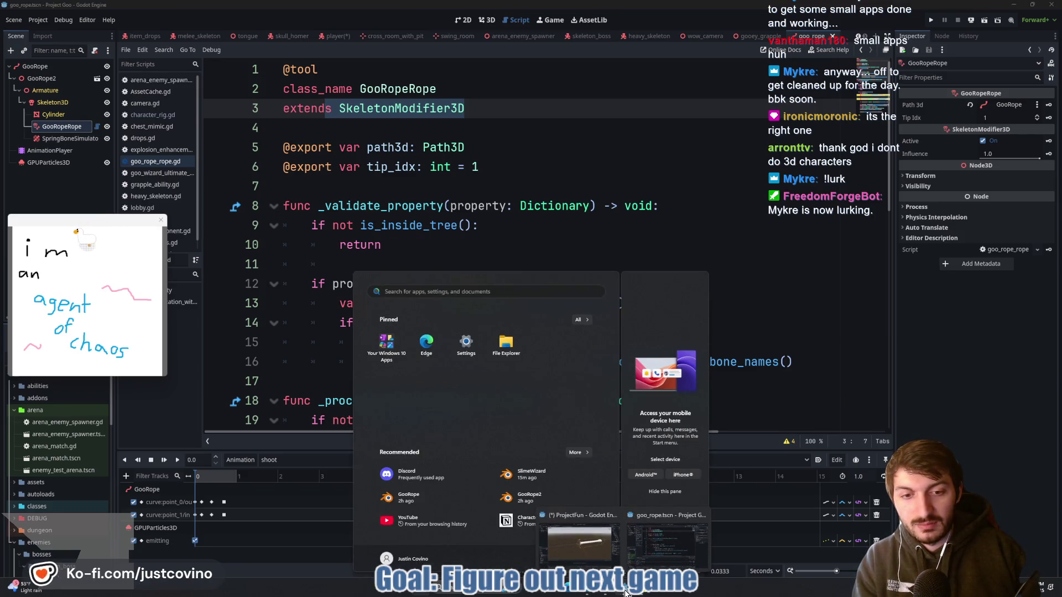
left_click(667, 544)
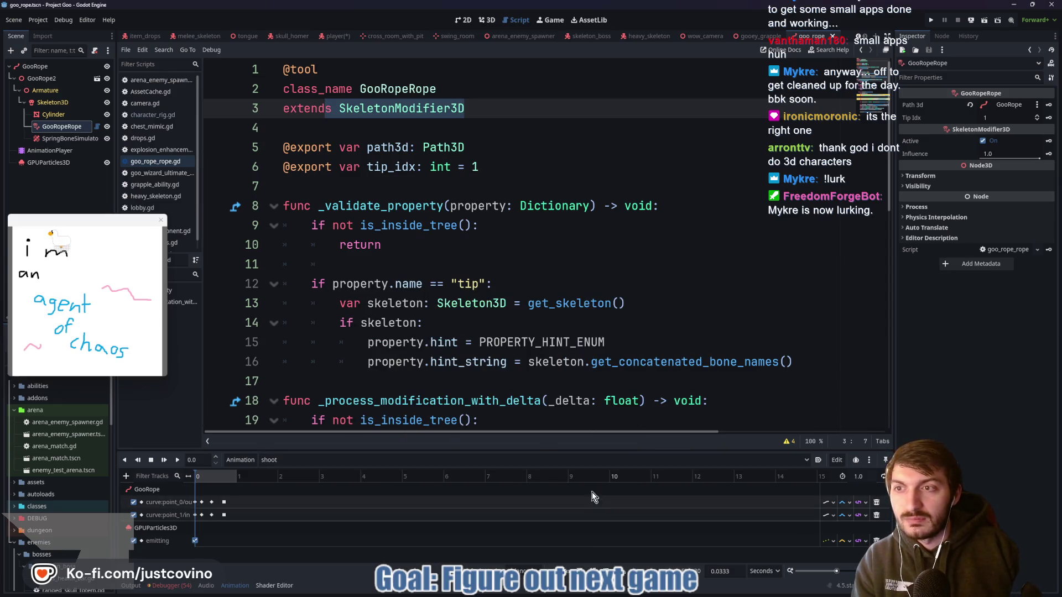
left_click(486, 20)
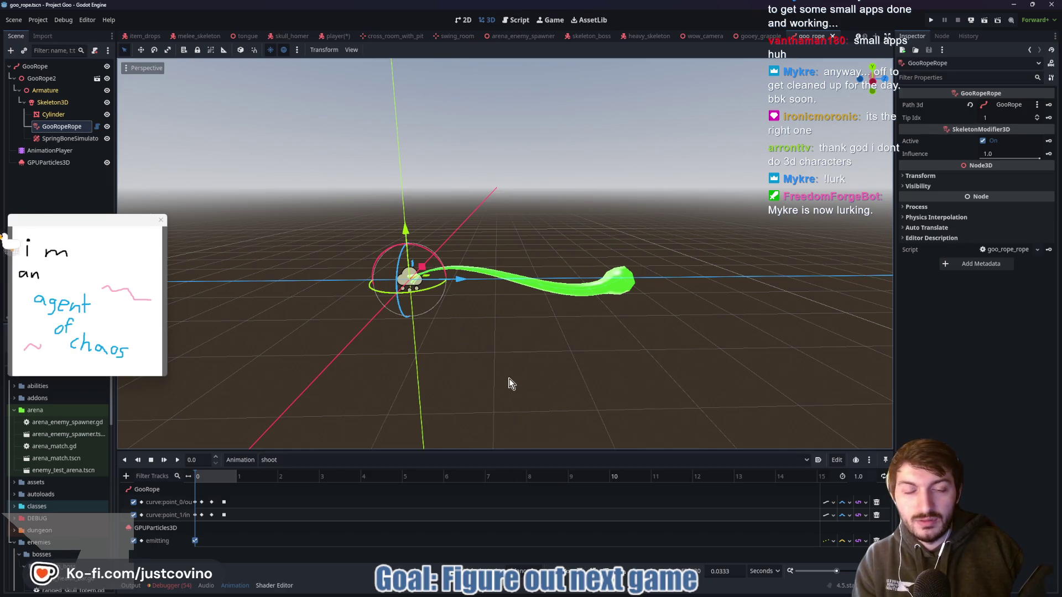
Switch back to the ProjectFun window with Skeleton3D selected.
key("super")
mouse_move(628, 593)
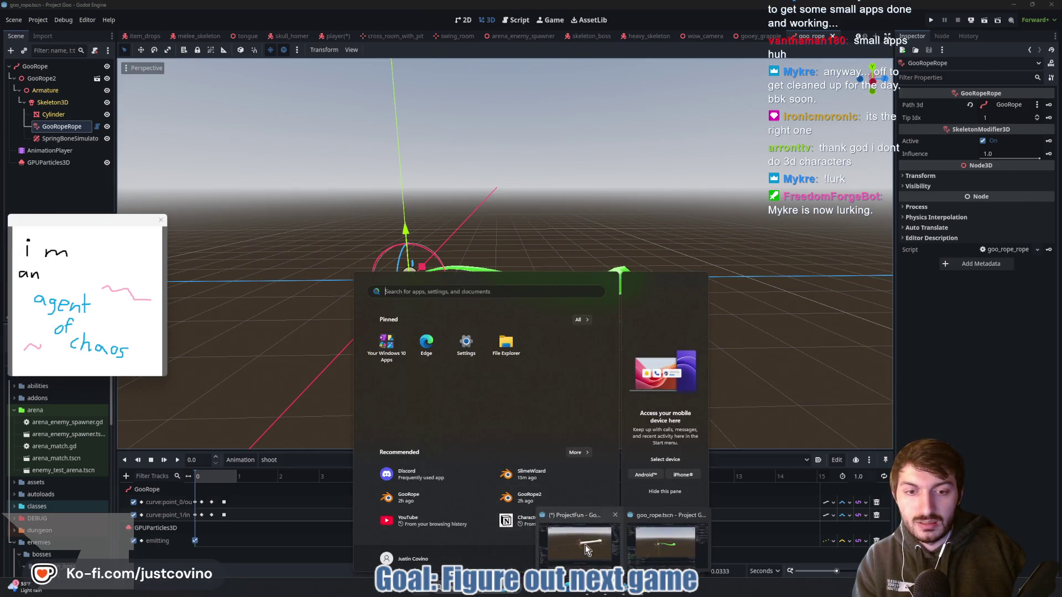
left_click(663, 539)
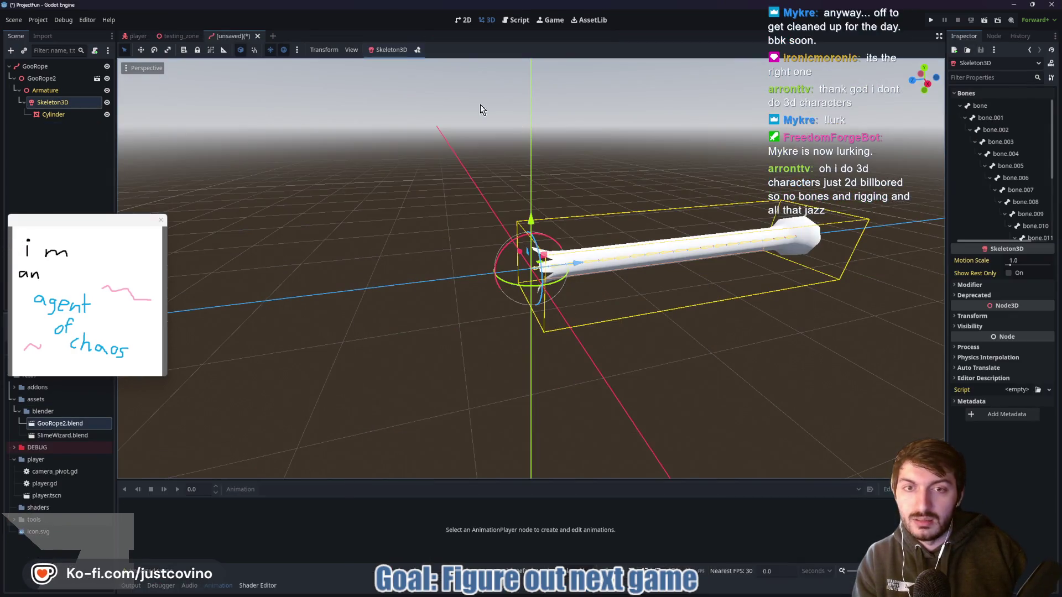
left_click(48, 102)
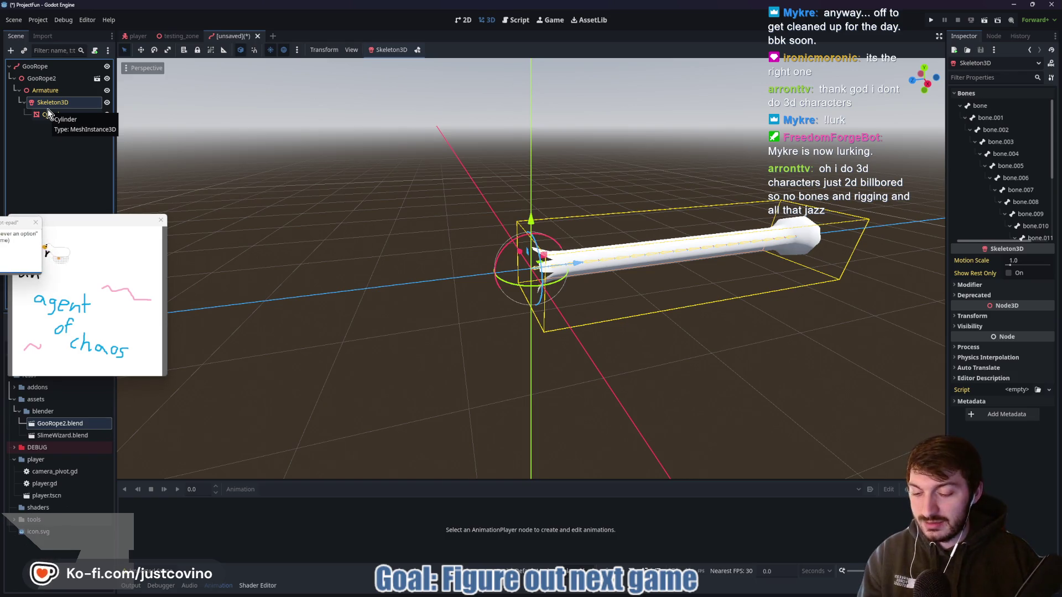
Add a RetargetModifier3D child under Skeleton3D via a 'mo' node search.
key("ctrl+a")
type("mo")
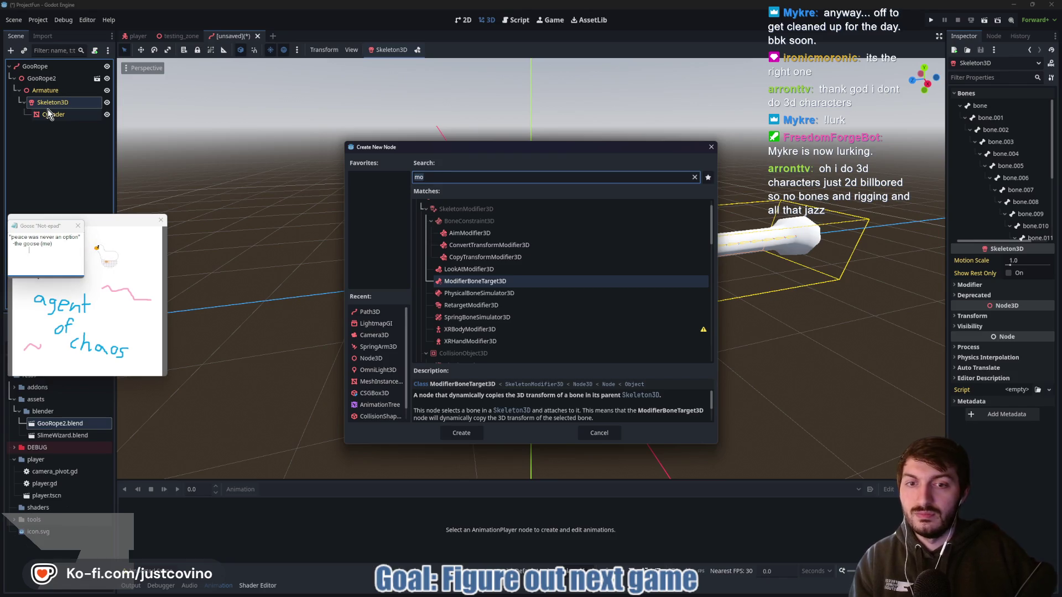
left_click(520, 305)
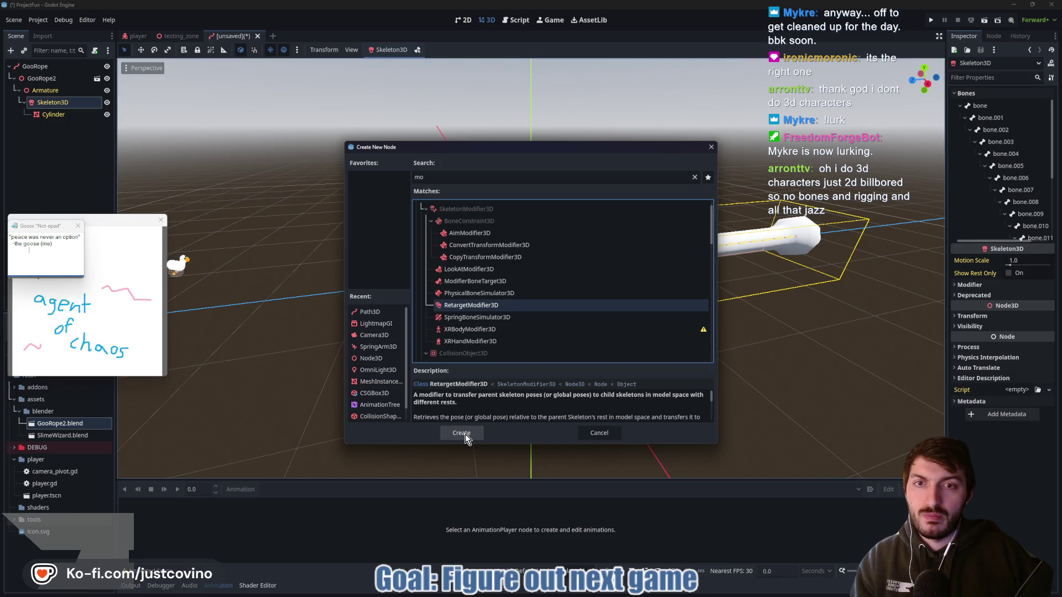
left_click(465, 434)
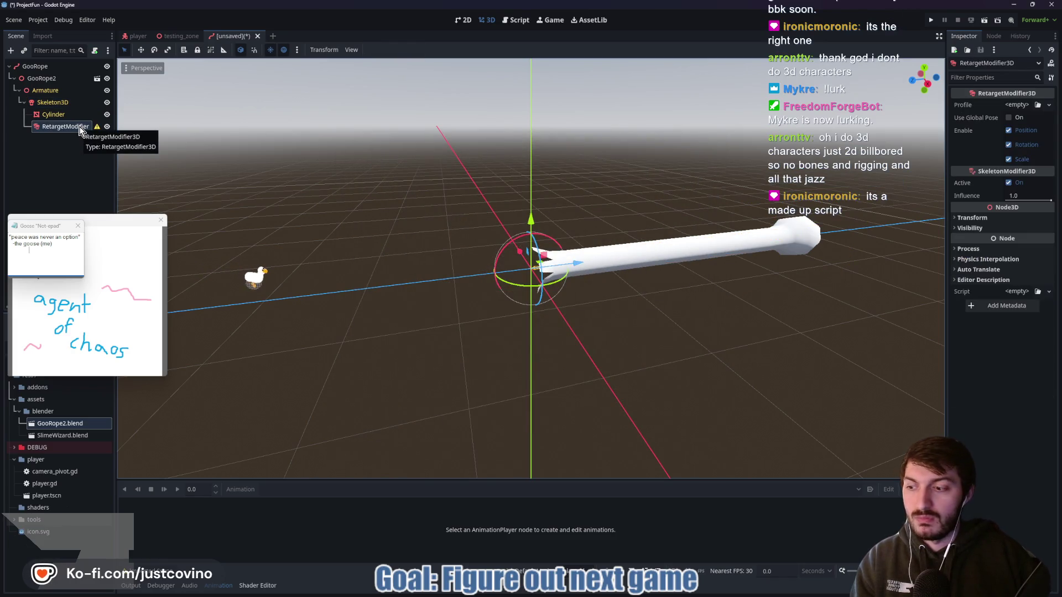
left_click(95, 50)
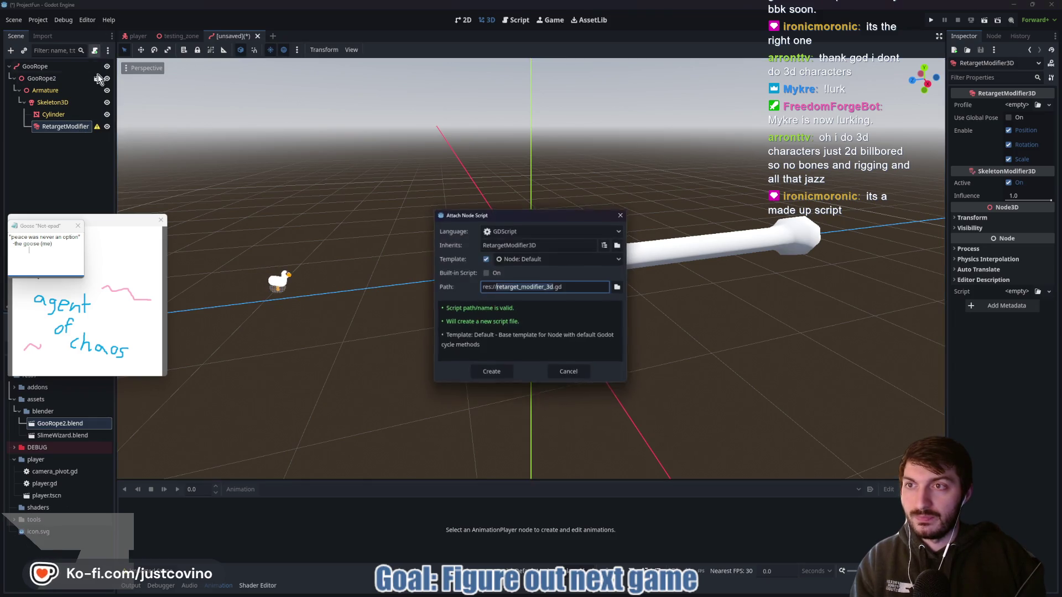
Create an 'abilities' folder inside res://player as the new script's location.
left_click(618, 288)
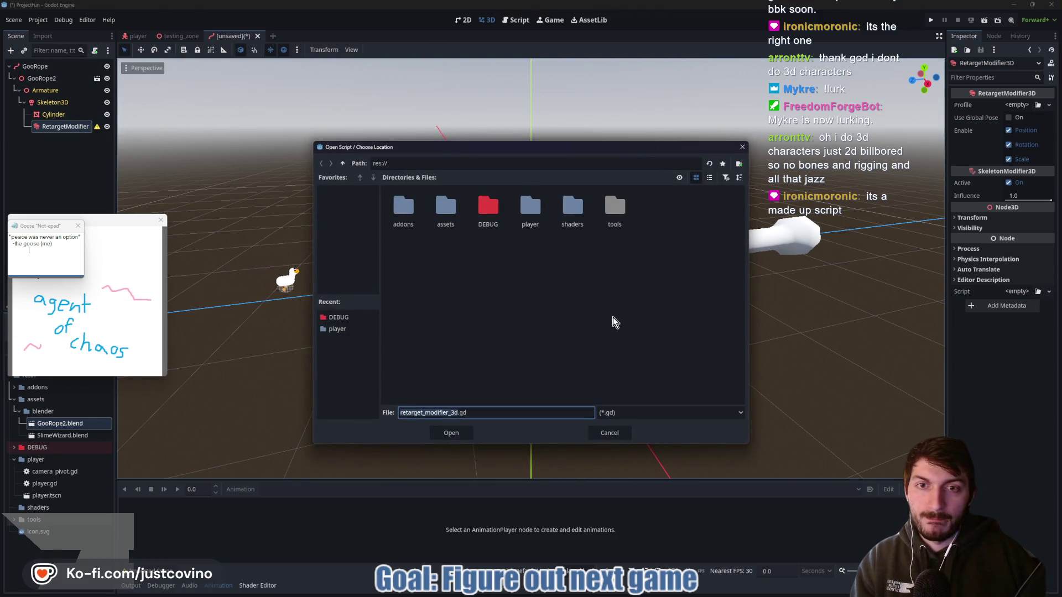
double_click(530, 214)
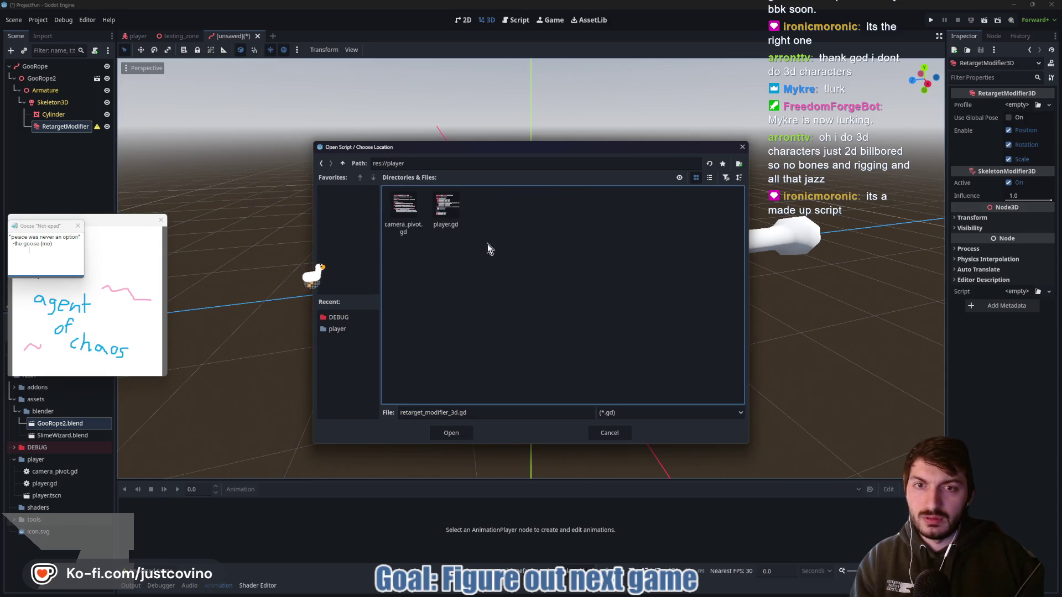
right_click(499, 234)
left_click(514, 243)
type("abili")
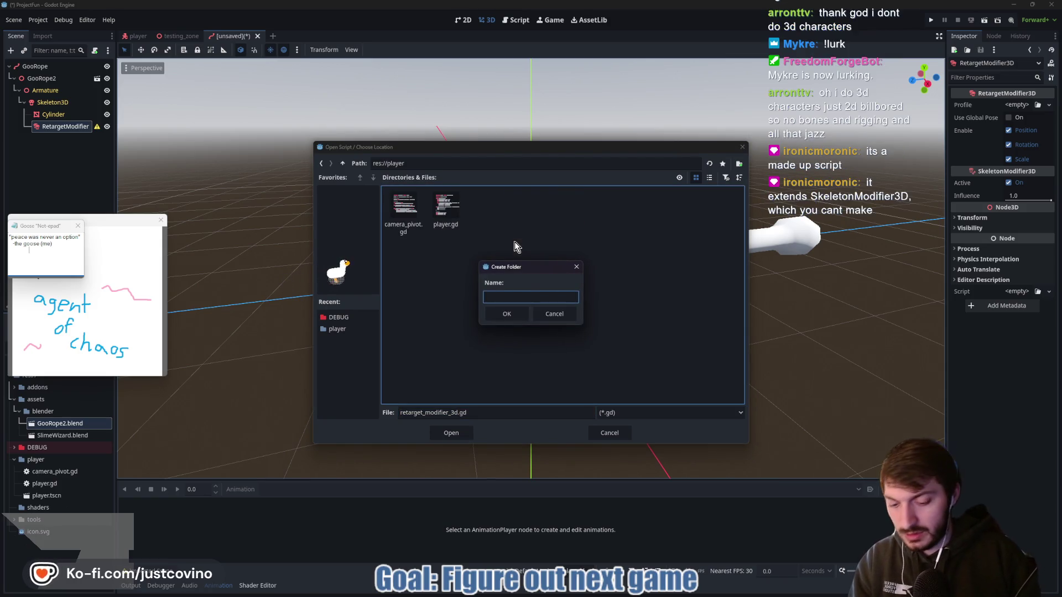
type("ties")
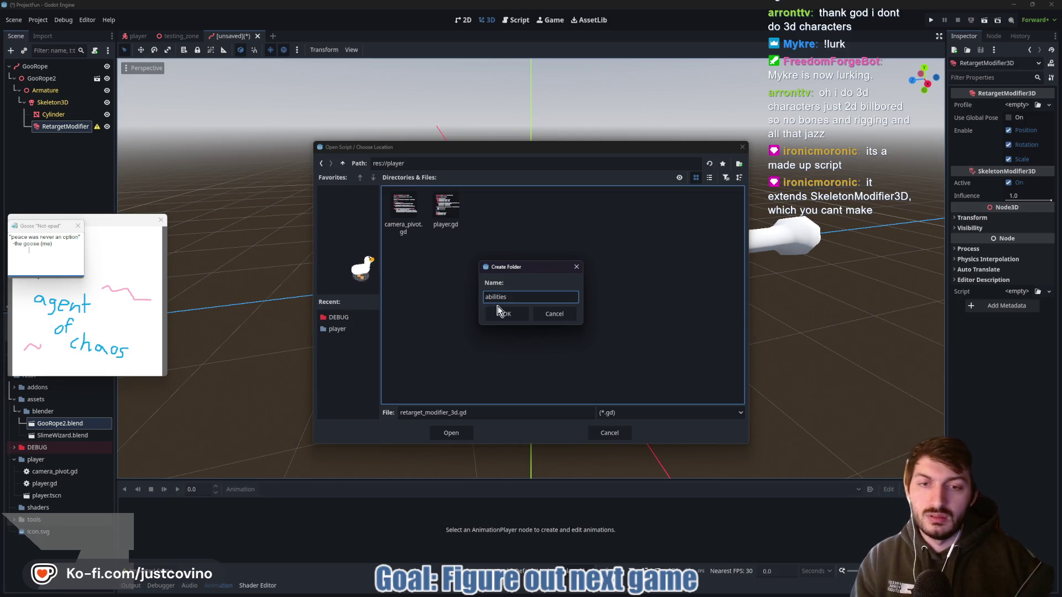
left_click(500, 313)
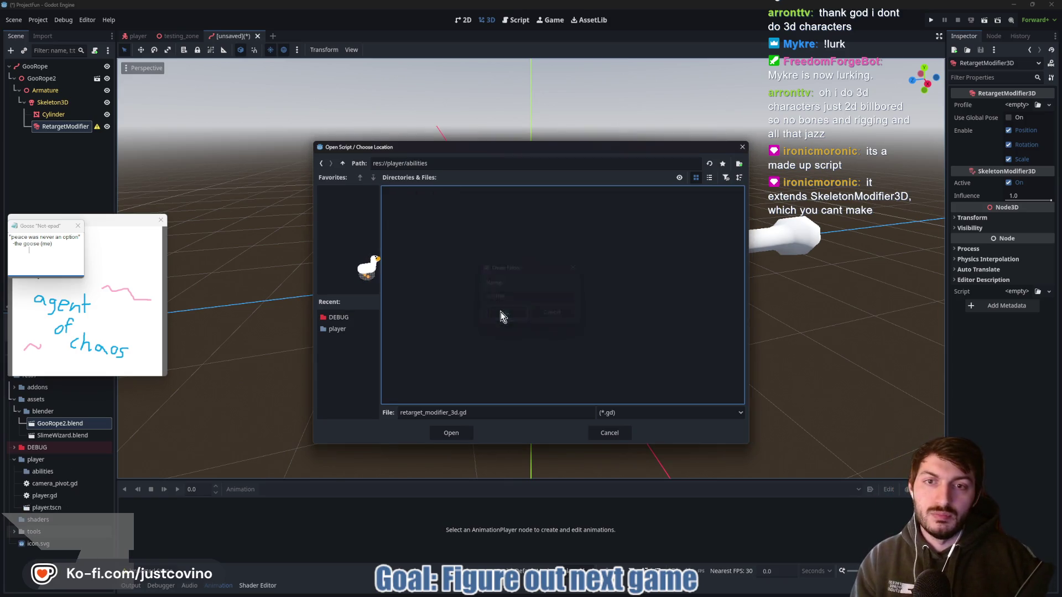
Create goo_rope_modifier.gd there and replace its placeholder text with the GooRope code.
left_click(455, 412)
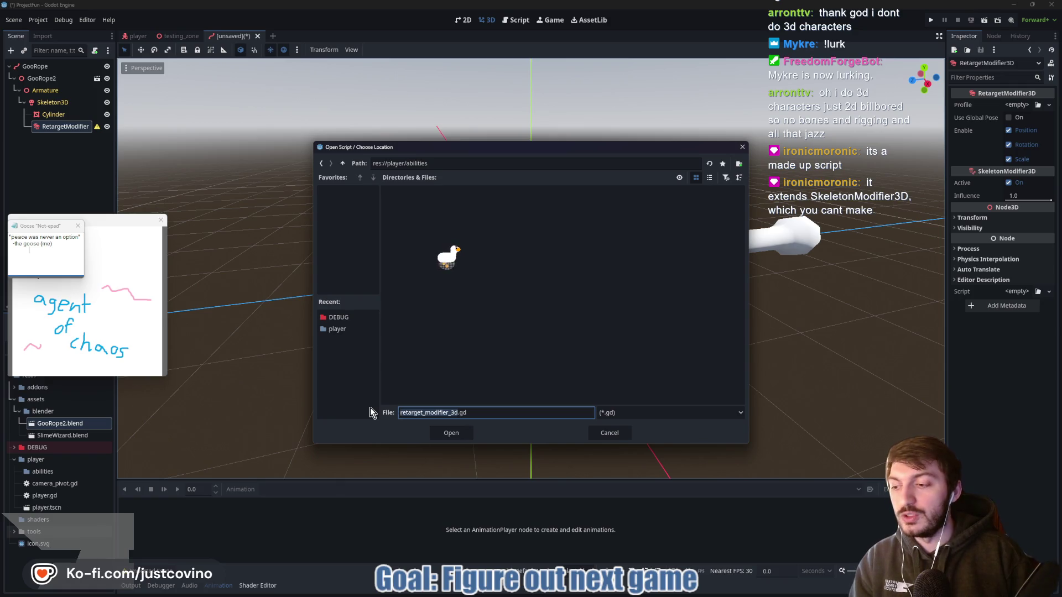
type("skeleton")
key("BackSpace")
key("BackSpace")
key("BackSpace")
type("go")
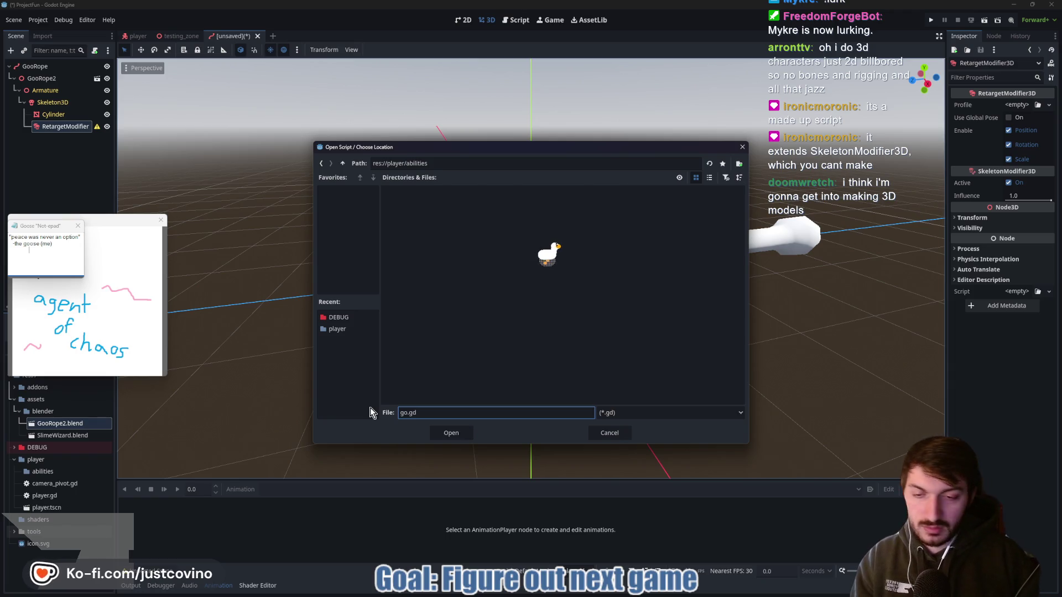
type("o_rope")
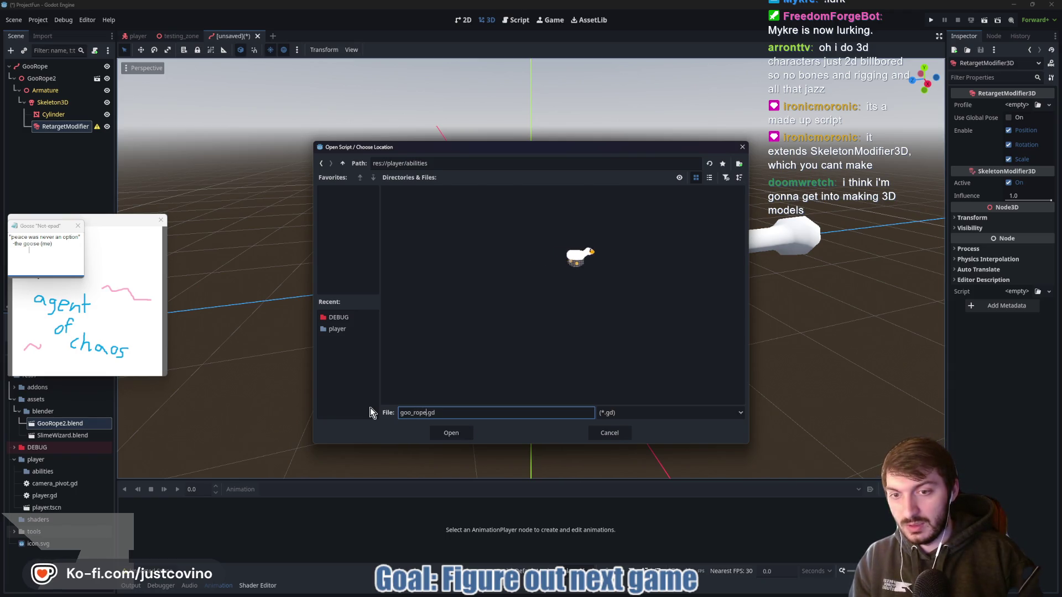
type("_")
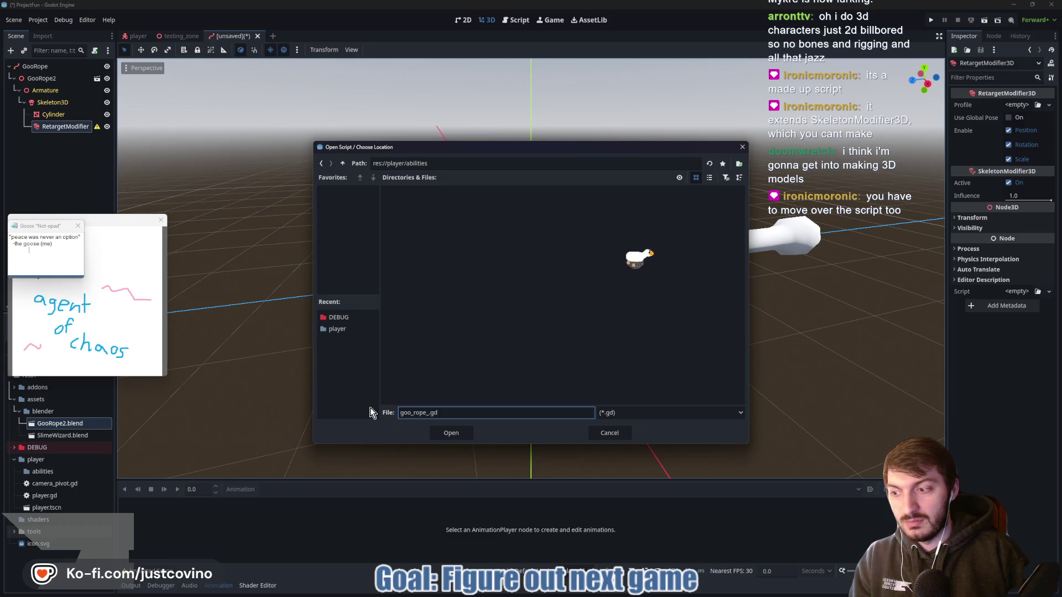
type("modifier")
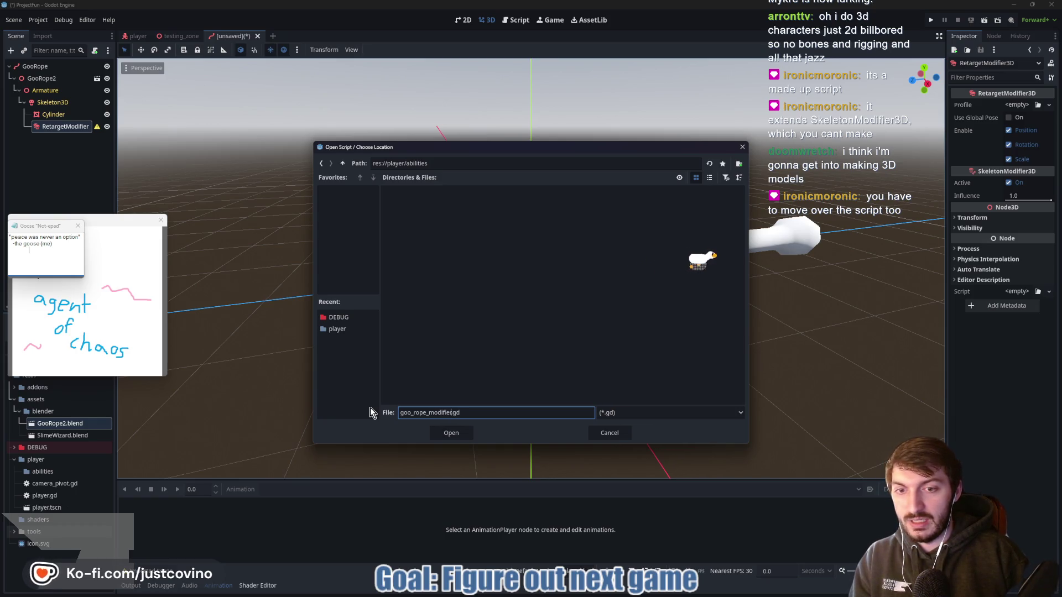
left_click(464, 436)
left_click(499, 378)
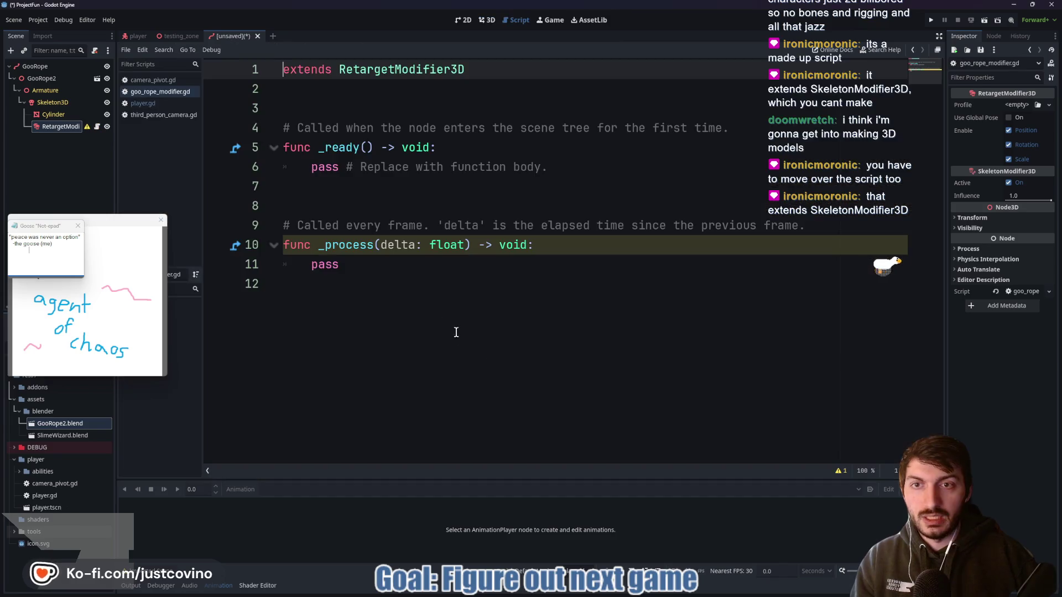
key("ctrl+a")
key("ctrl+v")
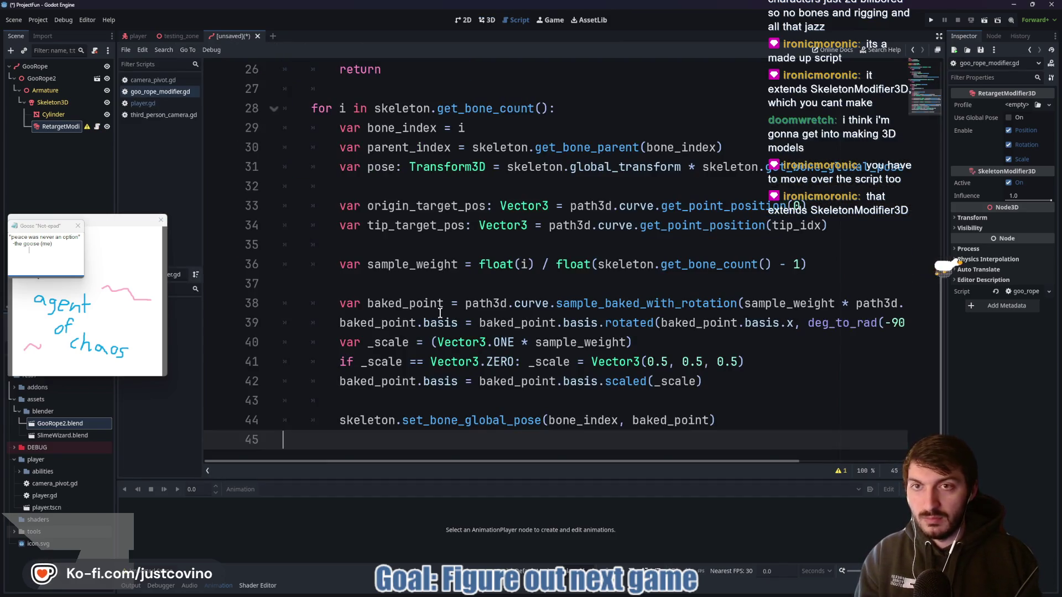
Check the top of the modifier script, then start saving the scene, proposed as goo_rope.tscn.
scroll(463, 342, "up", 6)
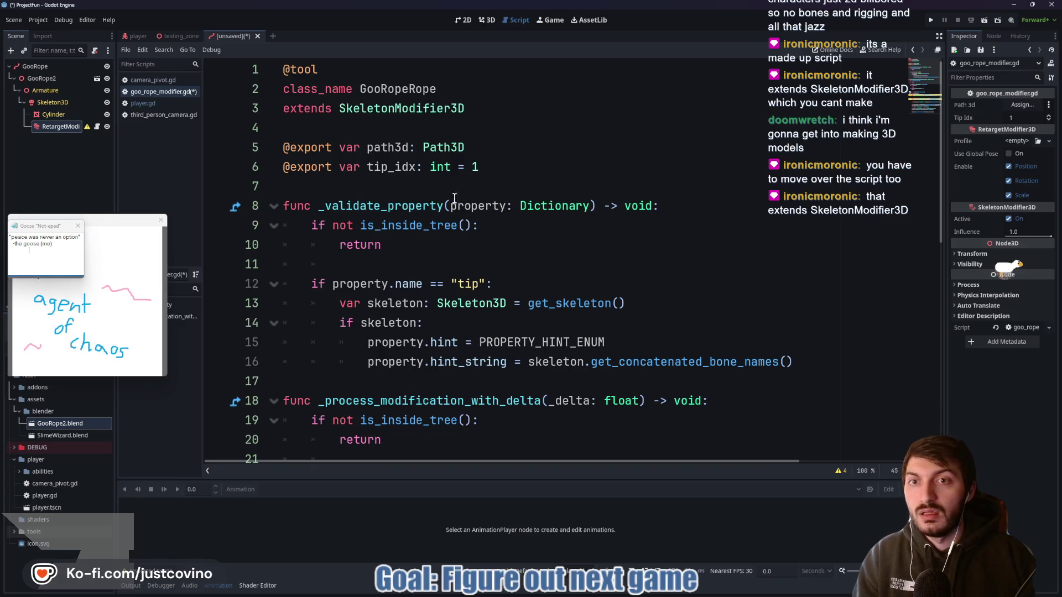
left_click(456, 188)
key("ctrl+s")
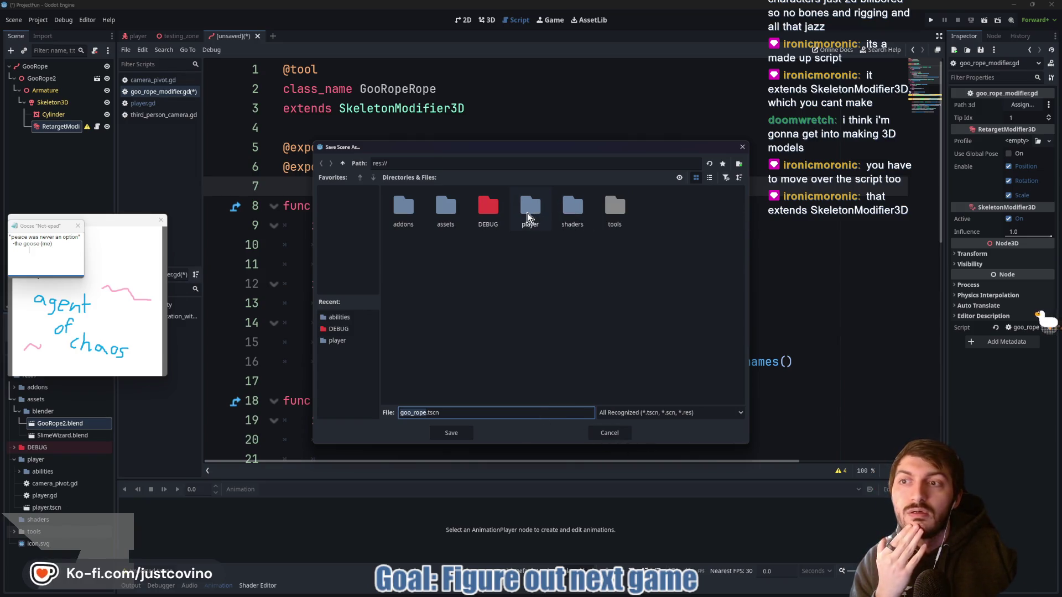
Save the scene as goo_rope_modifier.tscn in res://player/abilities.
double_click(528, 218)
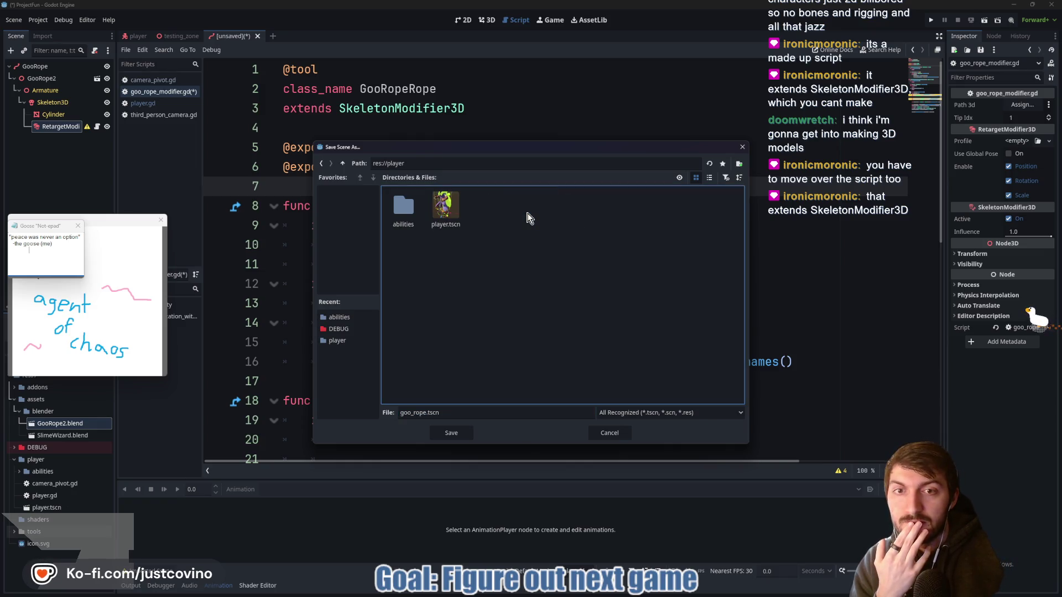
double_click(394, 218)
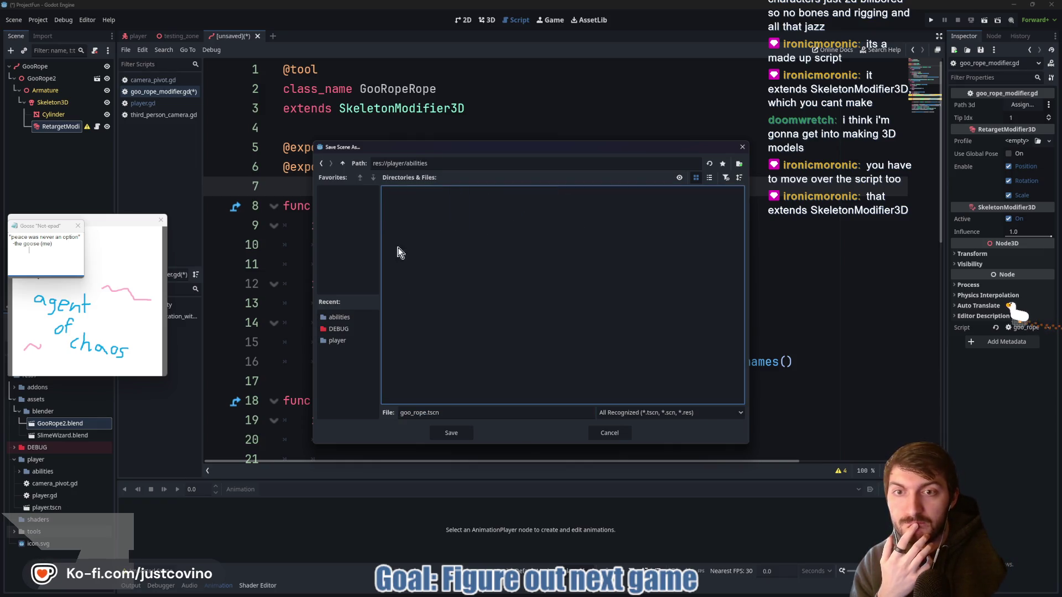
left_click(425, 413)
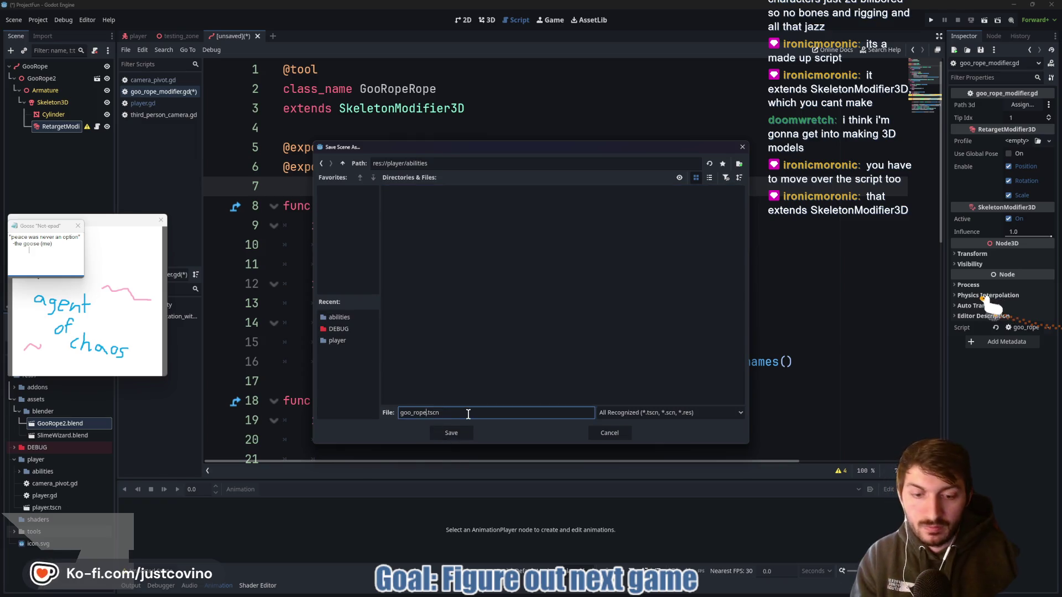
type("_modifier")
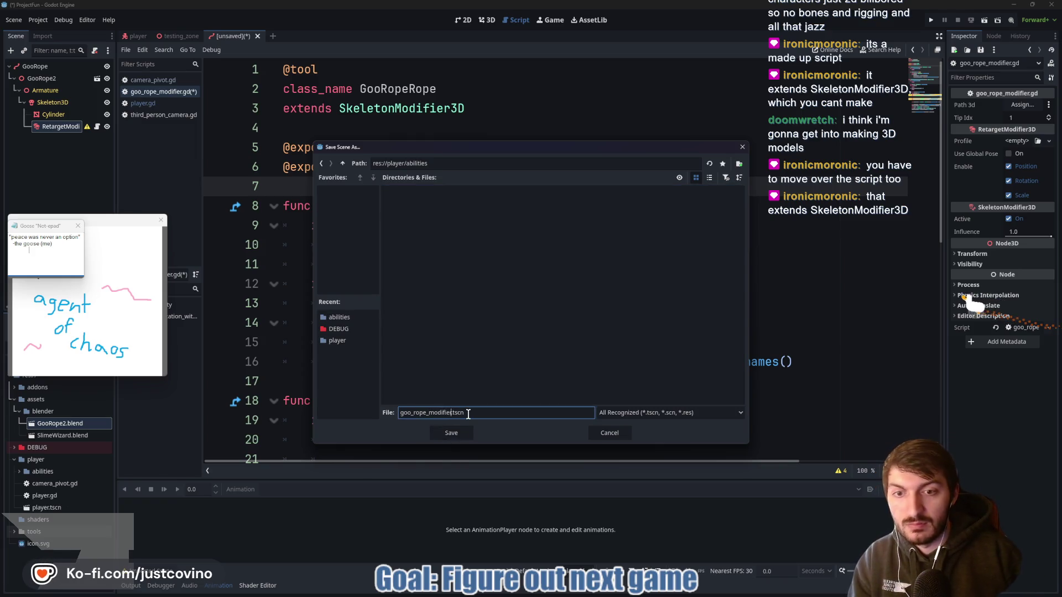
left_click(464, 429)
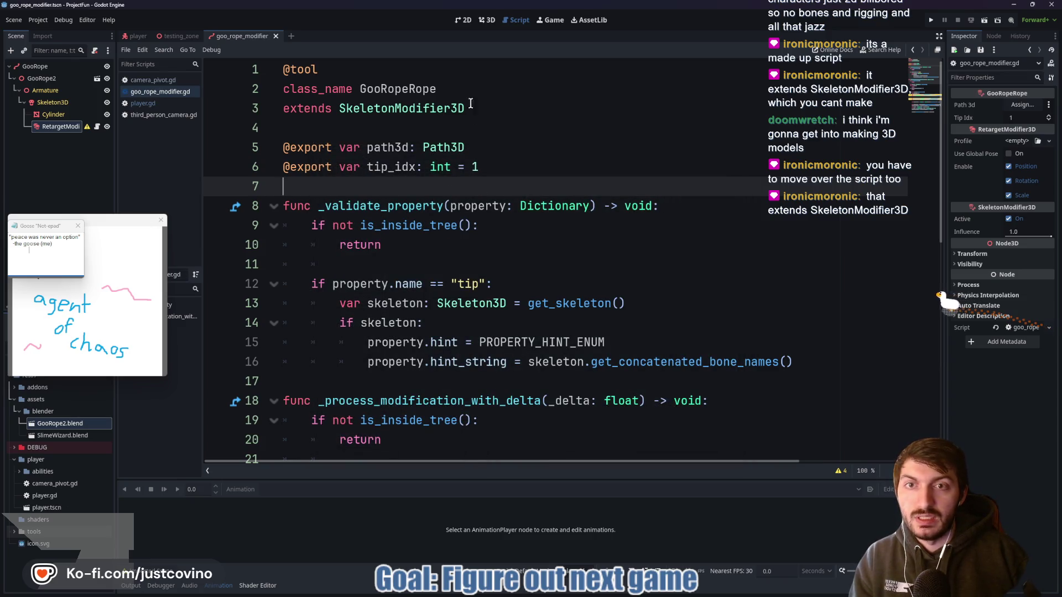
Rename the script's class from GooRopeRope to GooRopeModifier.
left_click(429, 89)
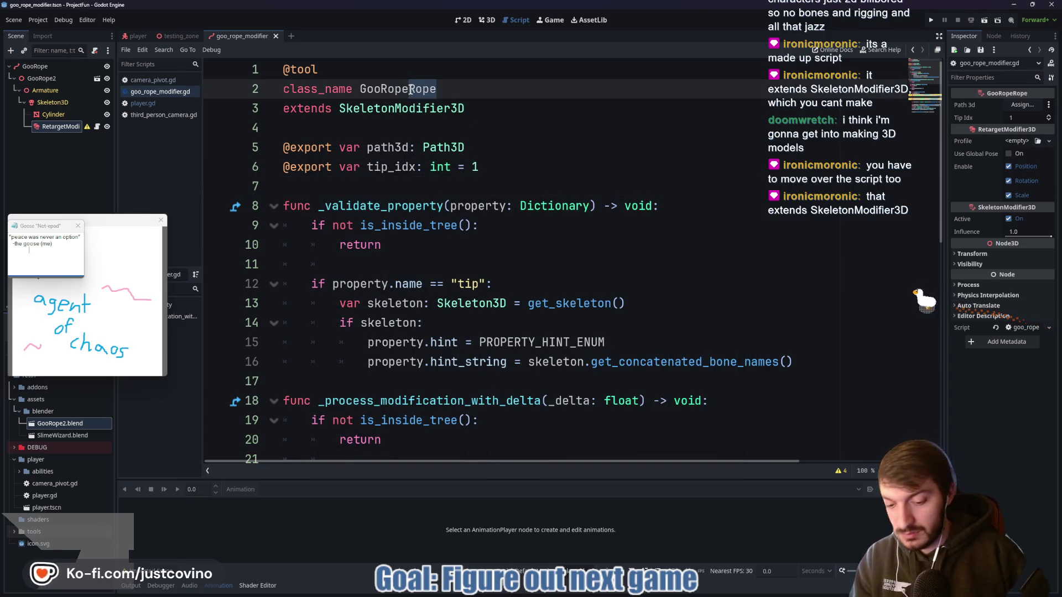
key("BackSpace")
key("BackSpace")
key("BackSpace")
type("Modif")
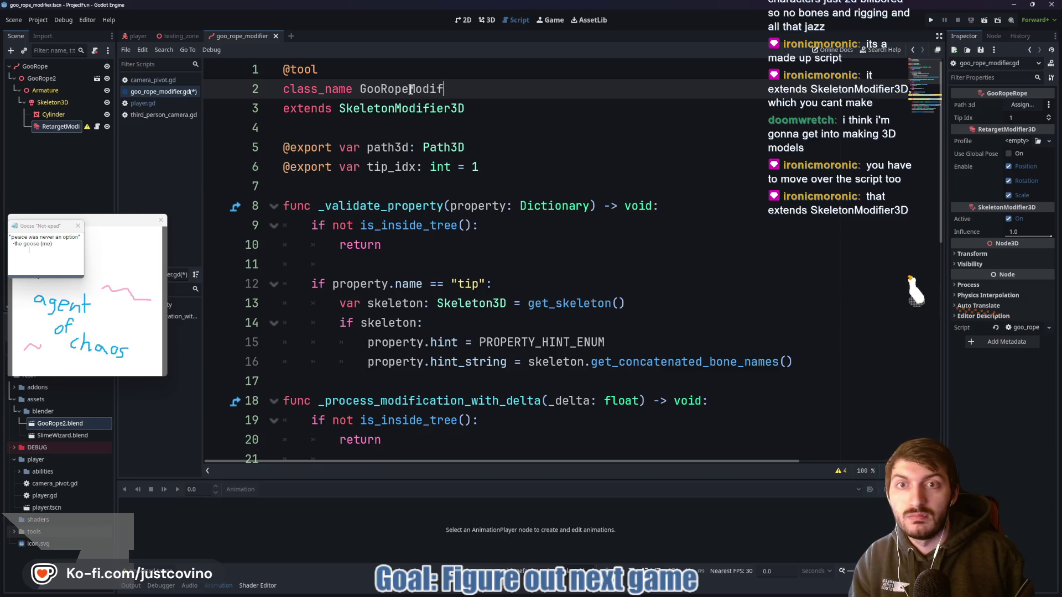
type("ier")
Move 'extends SkeletonModifier3D' onto the class_name line, save, and begin assigning Path 3d.
left_click_drag(283, 110, 490, 110)
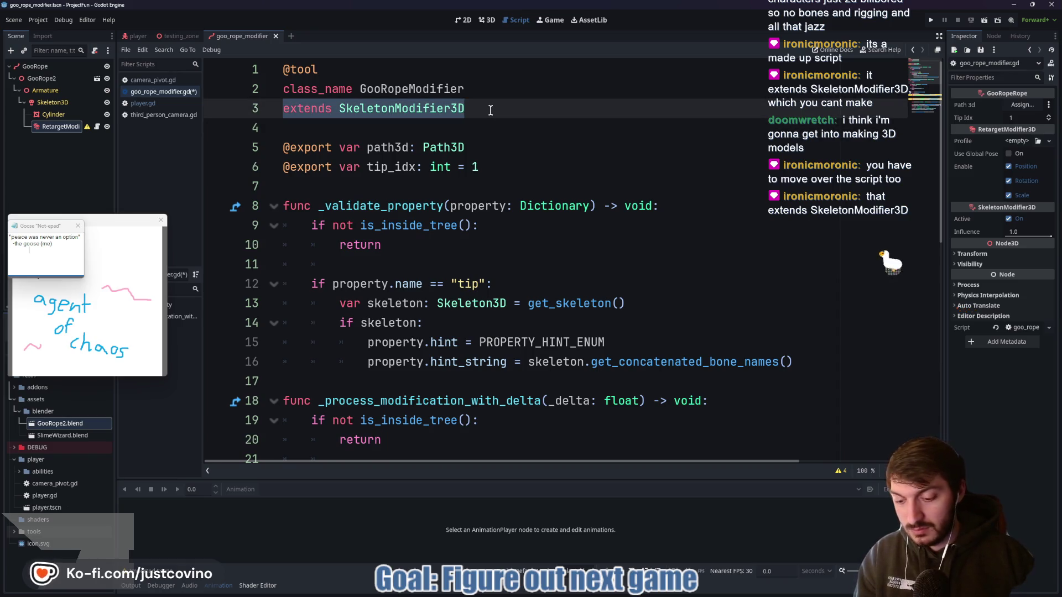
key("ctrl+x")
left_click(494, 89)
key("ctrl+v")
left_click(423, 115)
key("BackSpace")
key("ctrl+s")
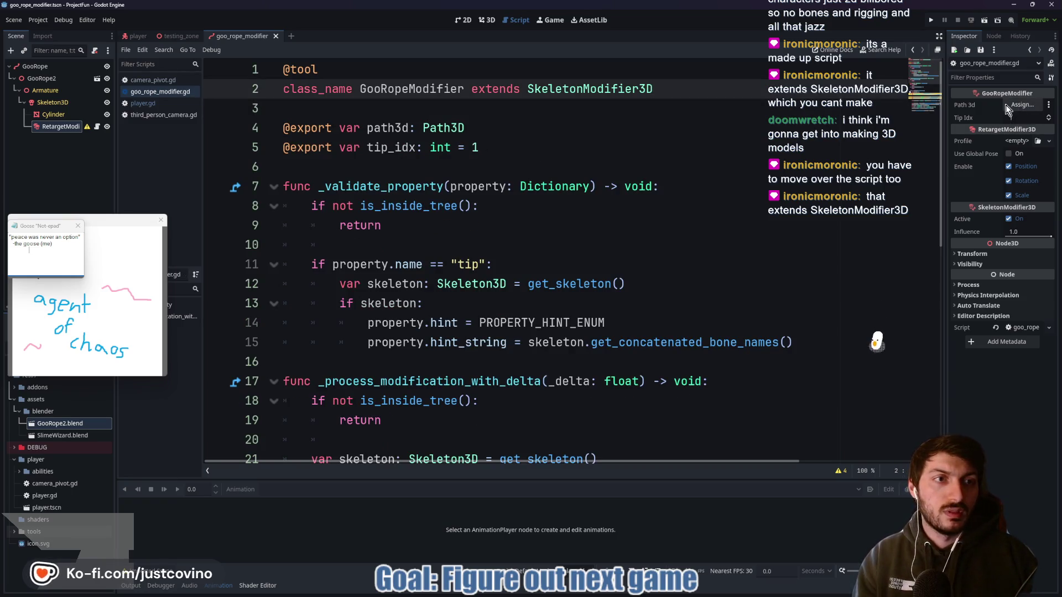
left_click(1022, 104)
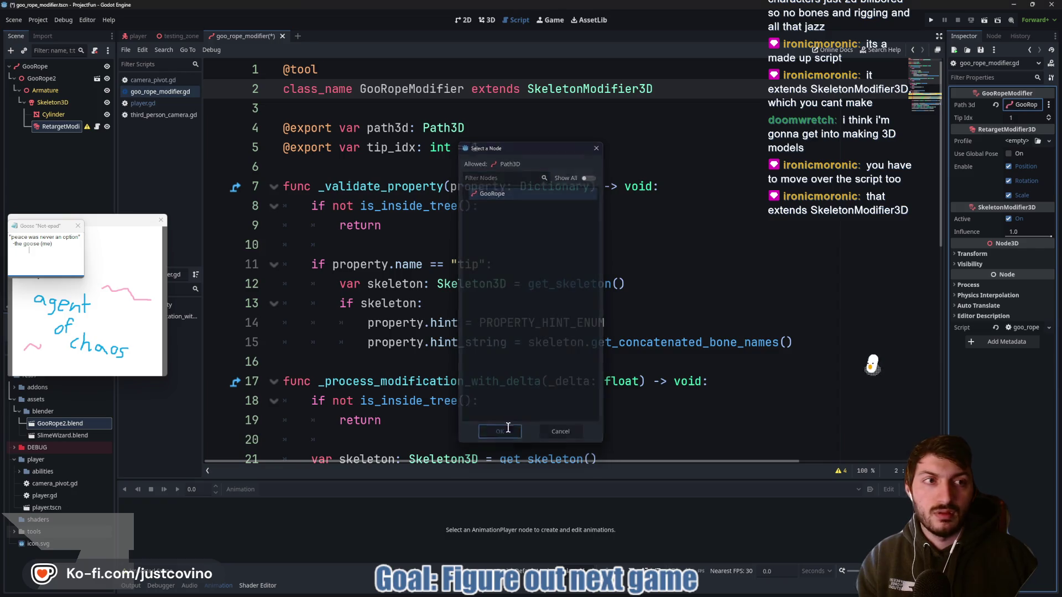
Set the modifier's Path 3d to GooRope and save the script.
left_click(503, 433)
left_click(449, 174)
key("ctrl+s")
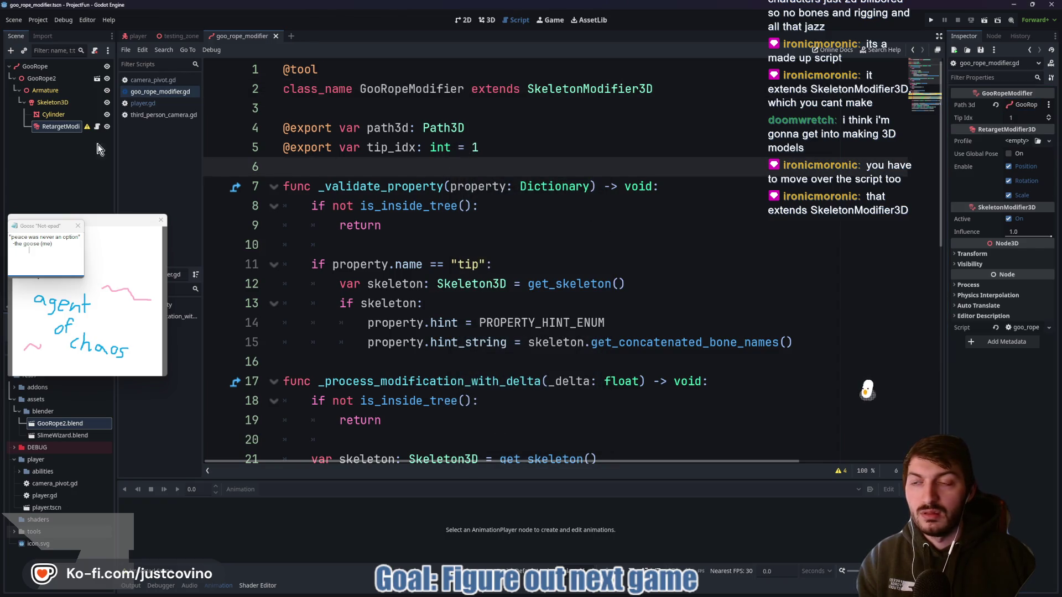
mouse_move(86, 129)
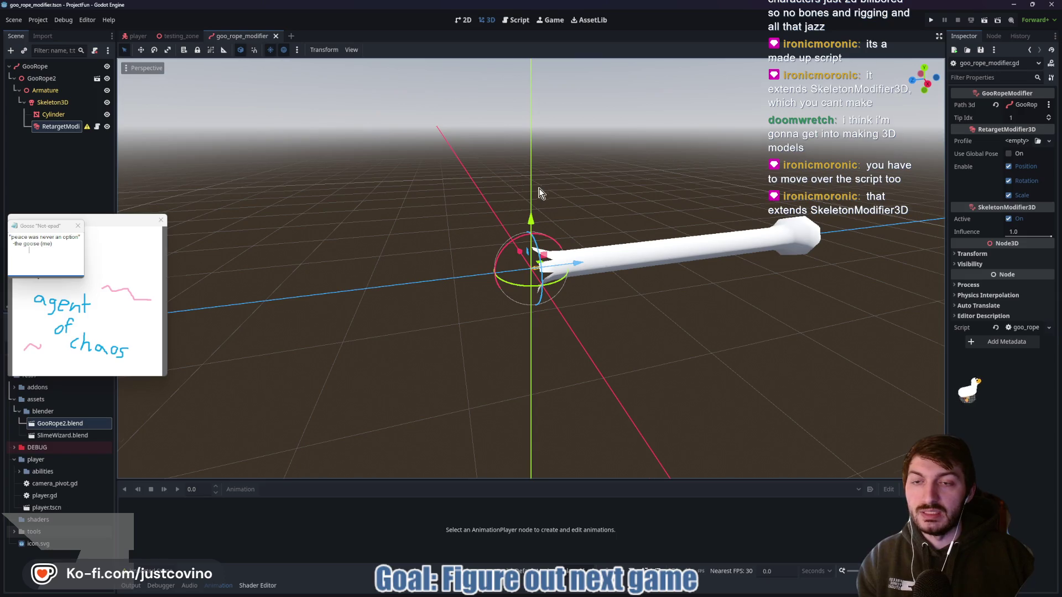
Reload the current project and clear the desktop goose overlay.
left_click(38, 20)
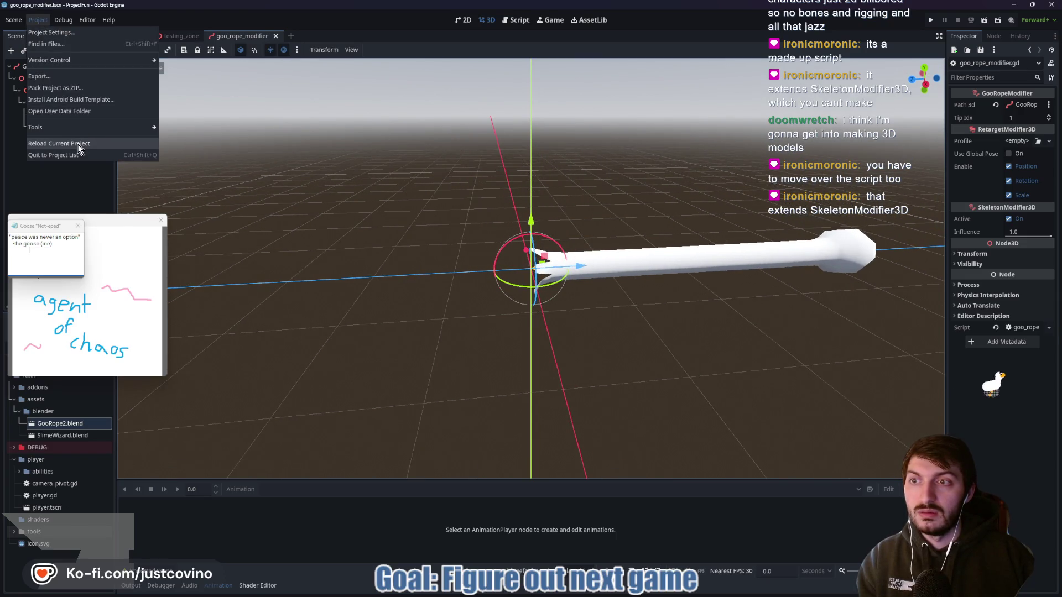
left_click(79, 145)
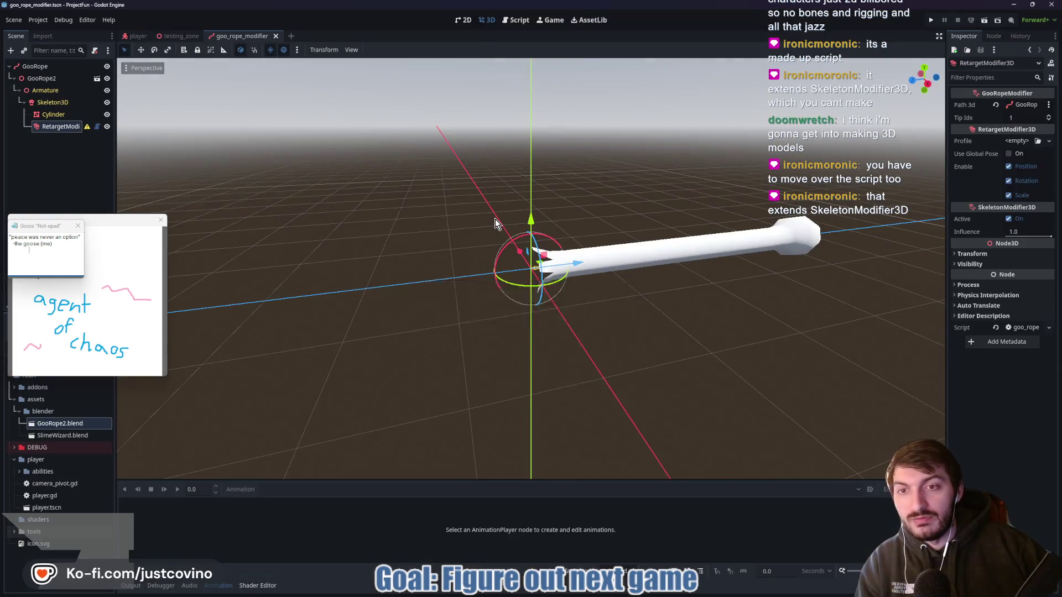
key("Escape")
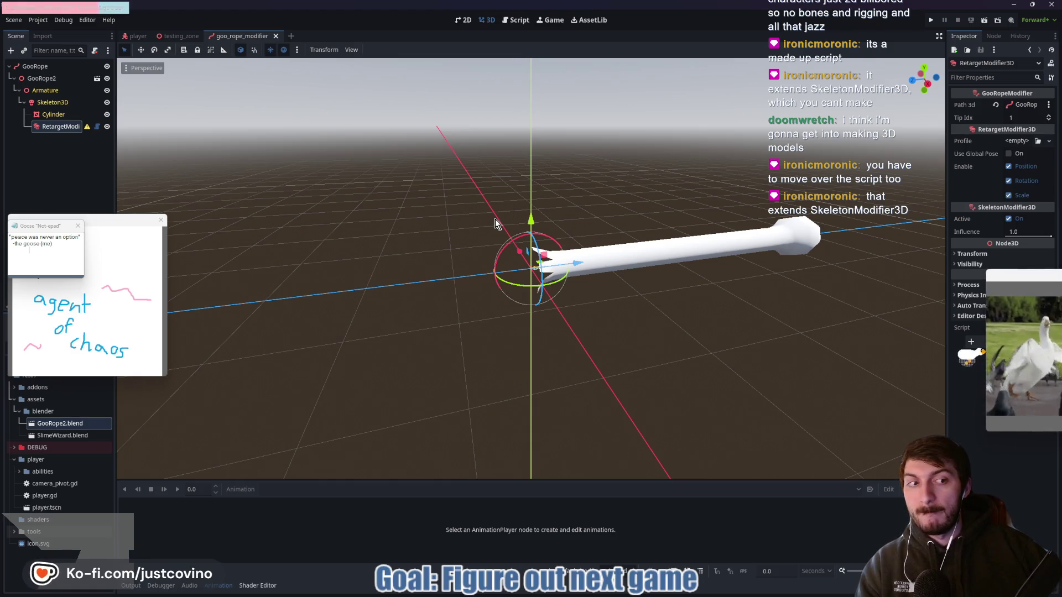
key("Escape")
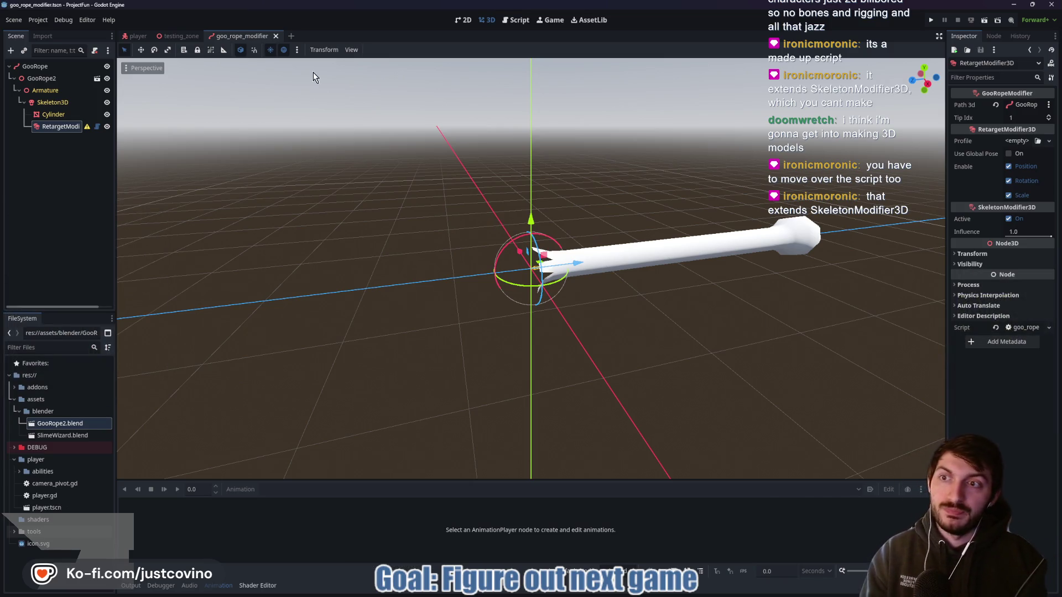
Inspect Skeleton3D and RetargetModifier, reading the missing-child-Skeleton3D warning.
mouse_move(87, 127)
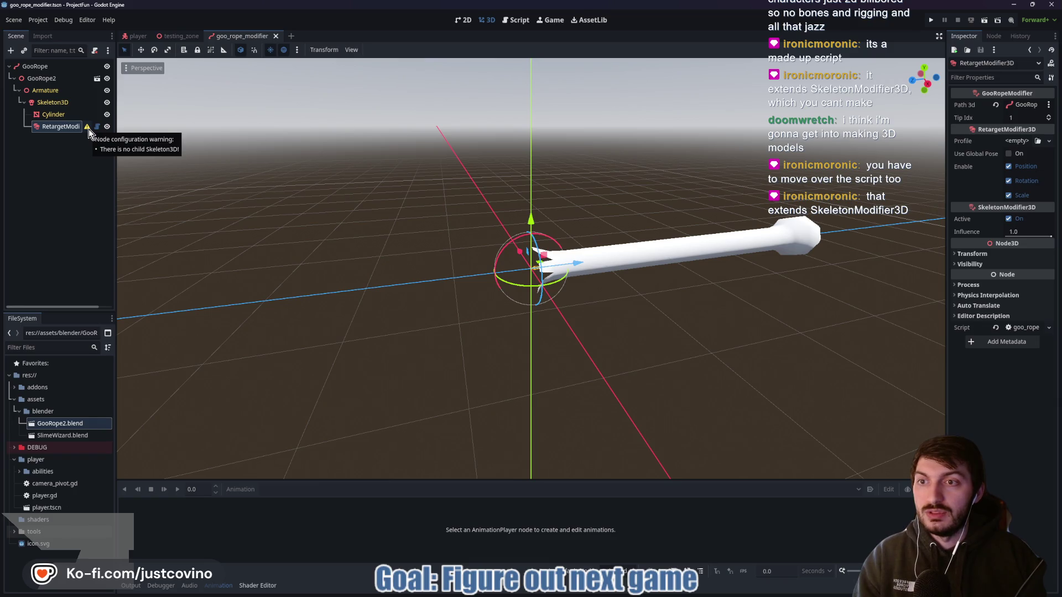
left_click(49, 101)
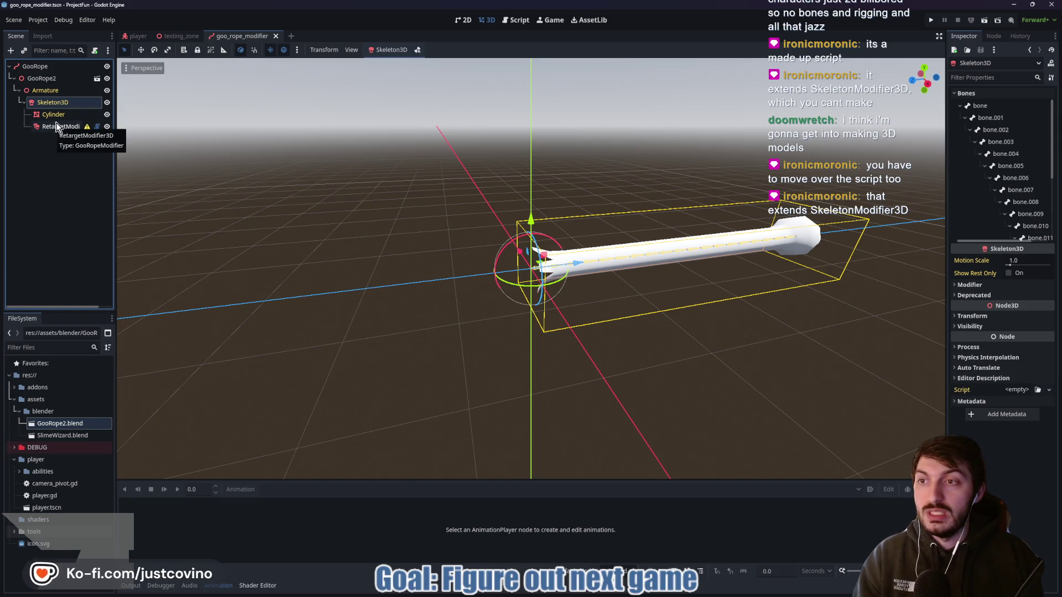
left_click(52, 125)
left_click(39, 104)
left_click(46, 129)
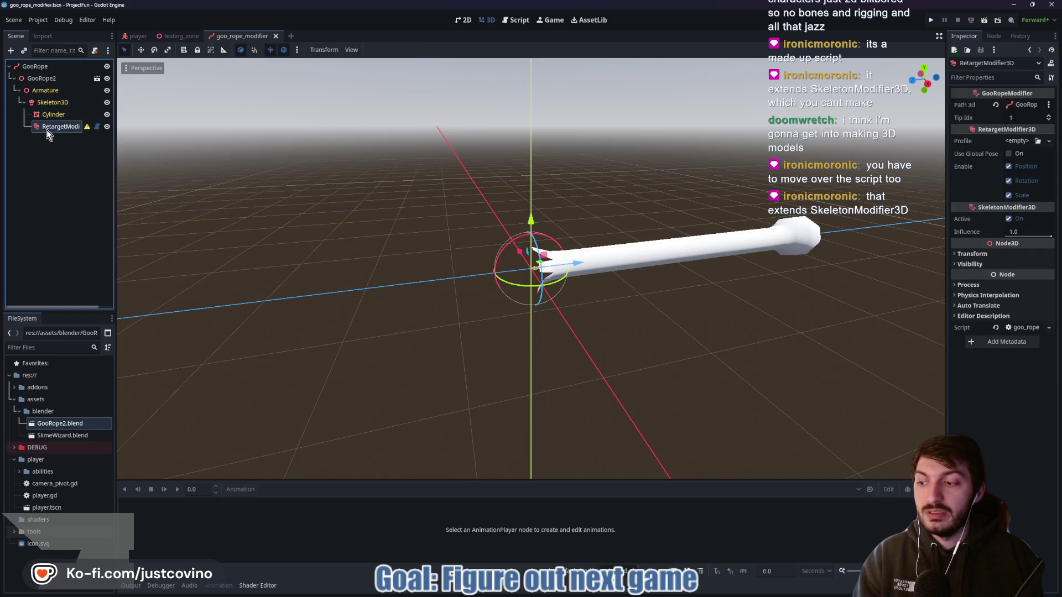
left_click(46, 108)
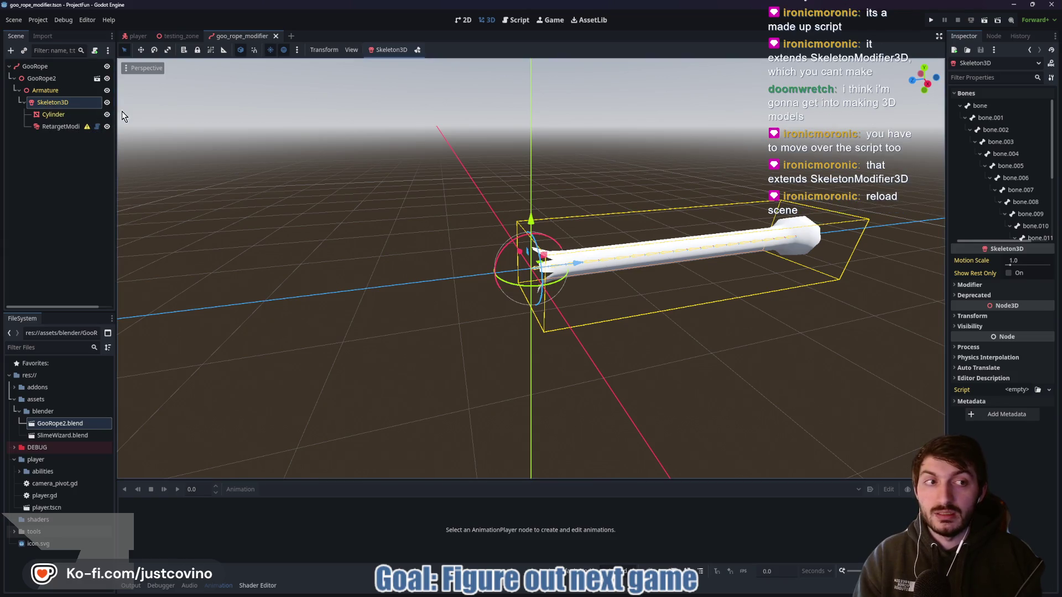
left_click(87, 128)
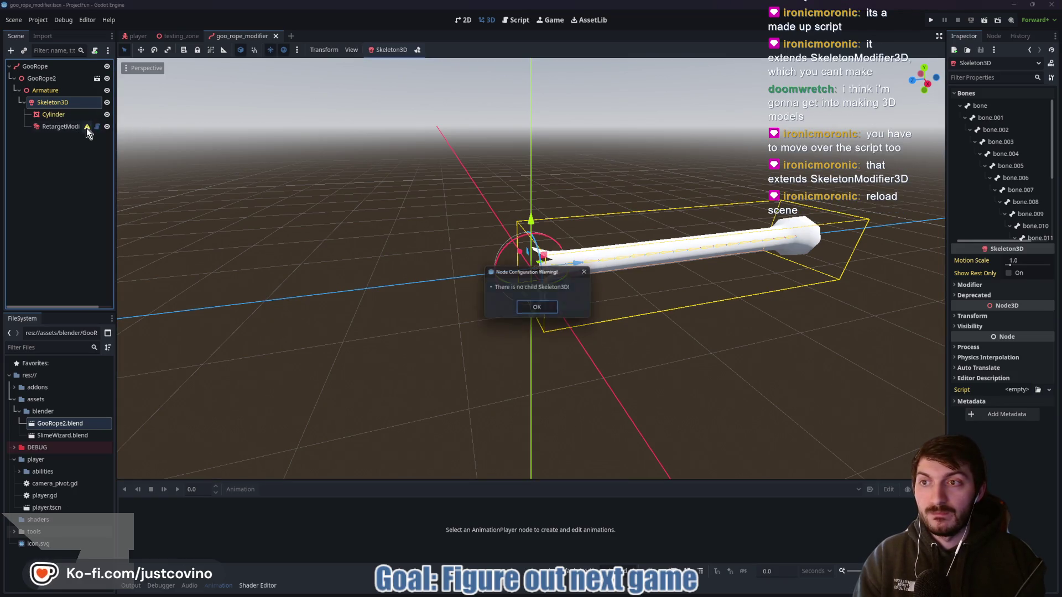
left_click(539, 309)
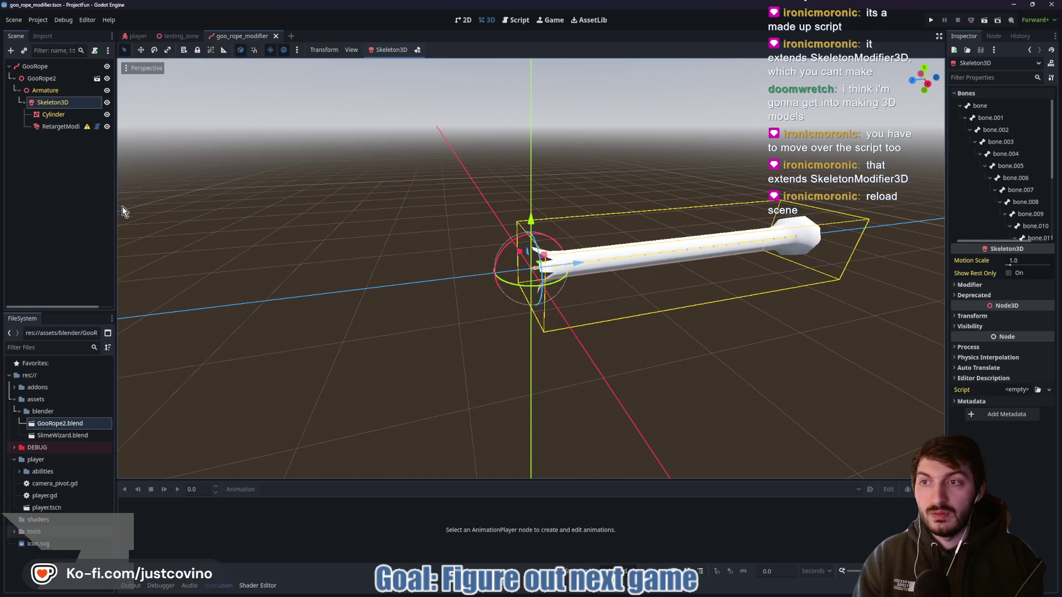
left_click(51, 127)
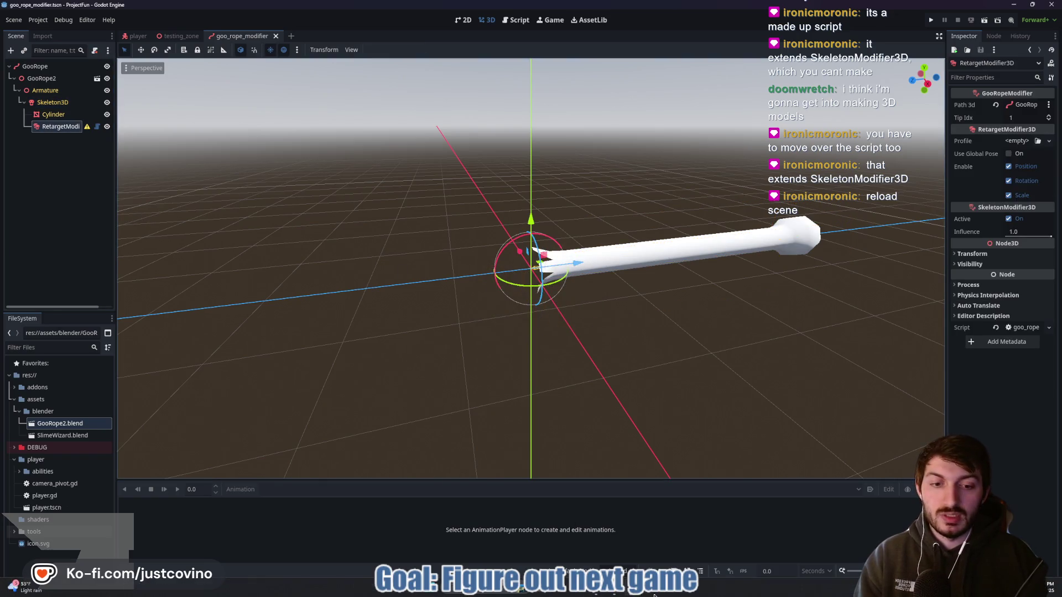
mouse_move(633, 594)
left_click(602, 550)
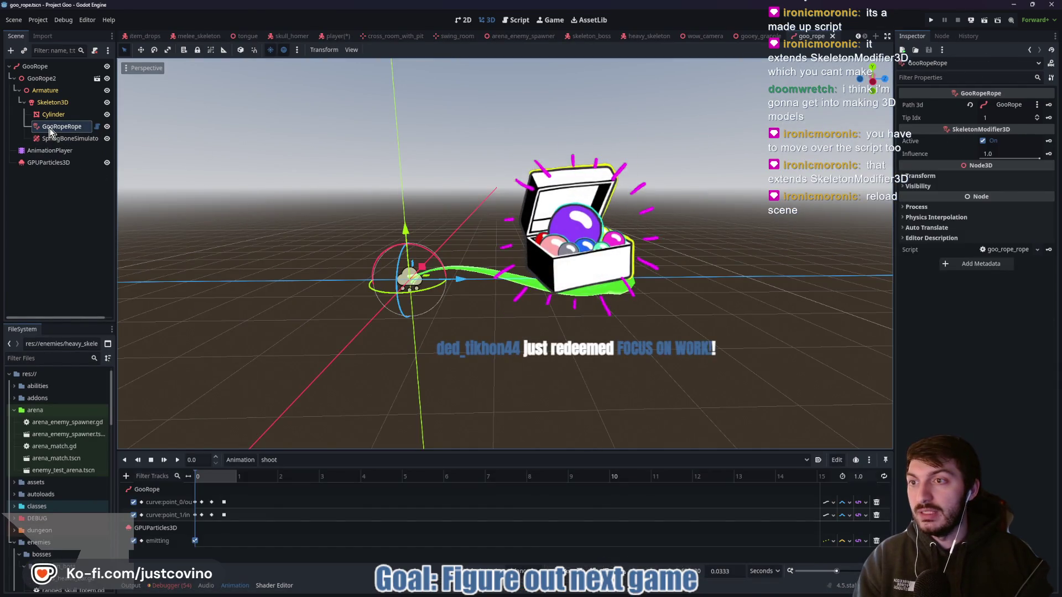
Deselect nodes in the goo_rope scene, then return to the goo_rope_modifier window.
left_click(53, 194)
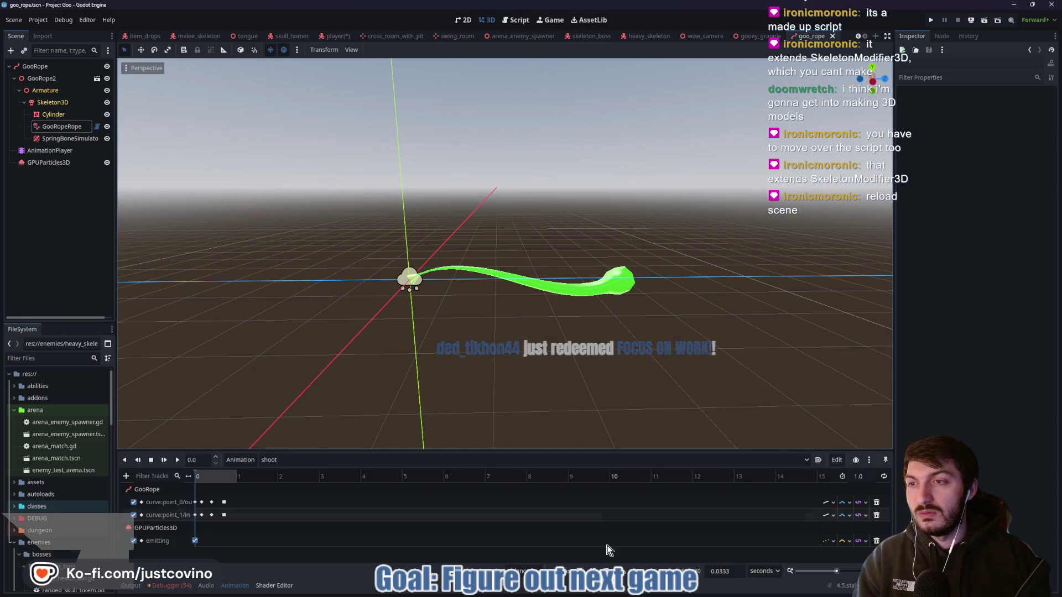
mouse_move(626, 594)
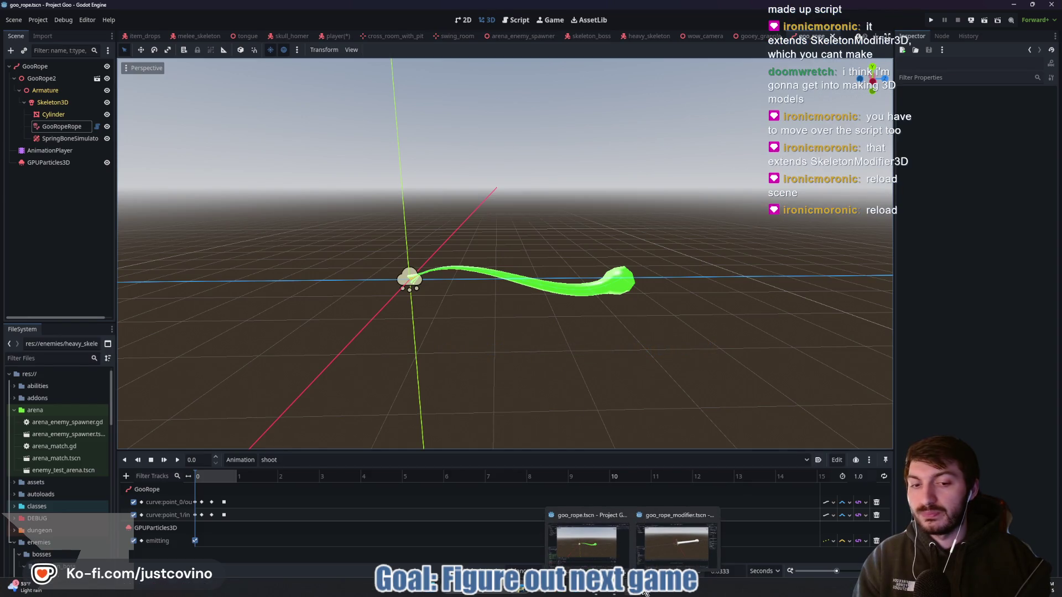
left_click(676, 539)
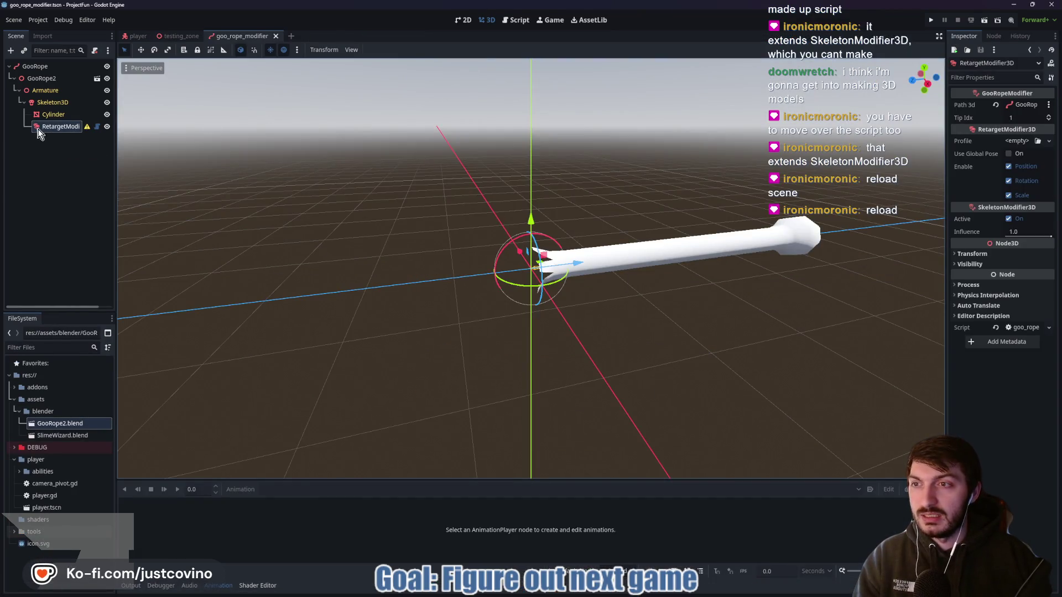
Reload the saved scene from disk and then reload the current project.
left_click(14, 21)
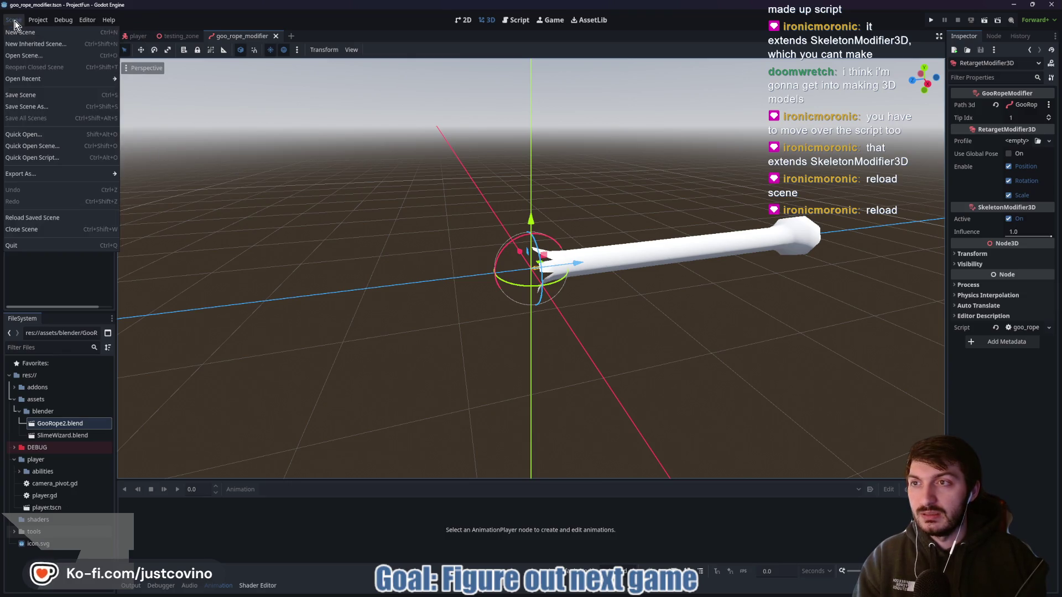
left_click(46, 219)
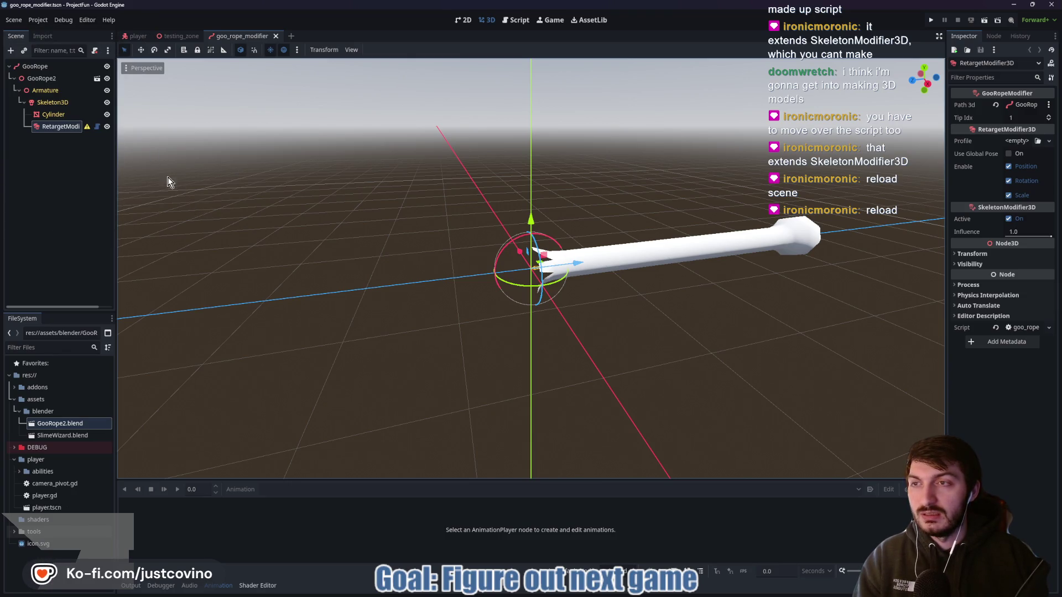
left_click(37, 19)
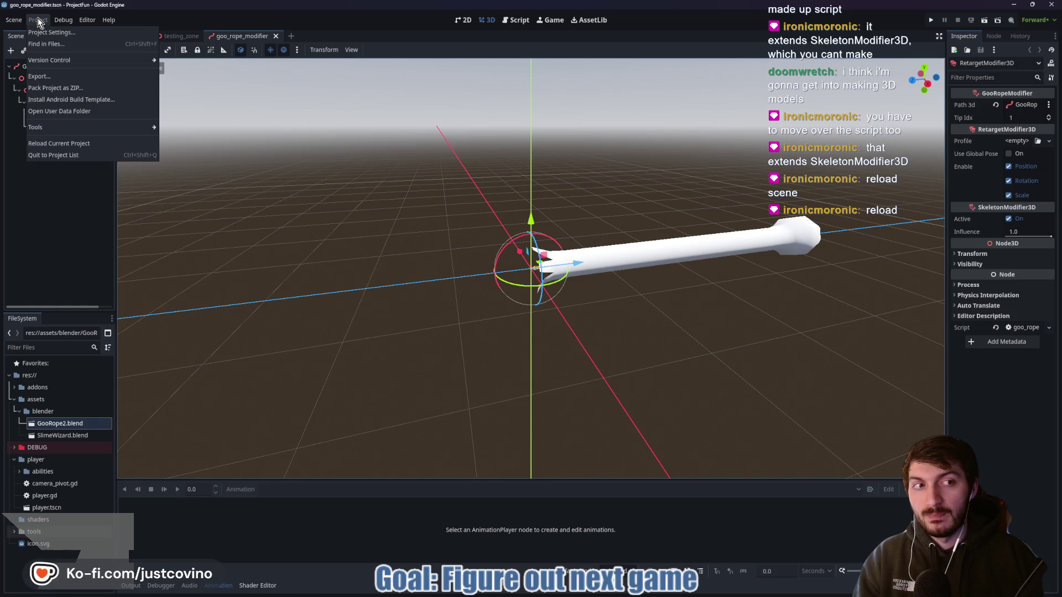
left_click(67, 144)
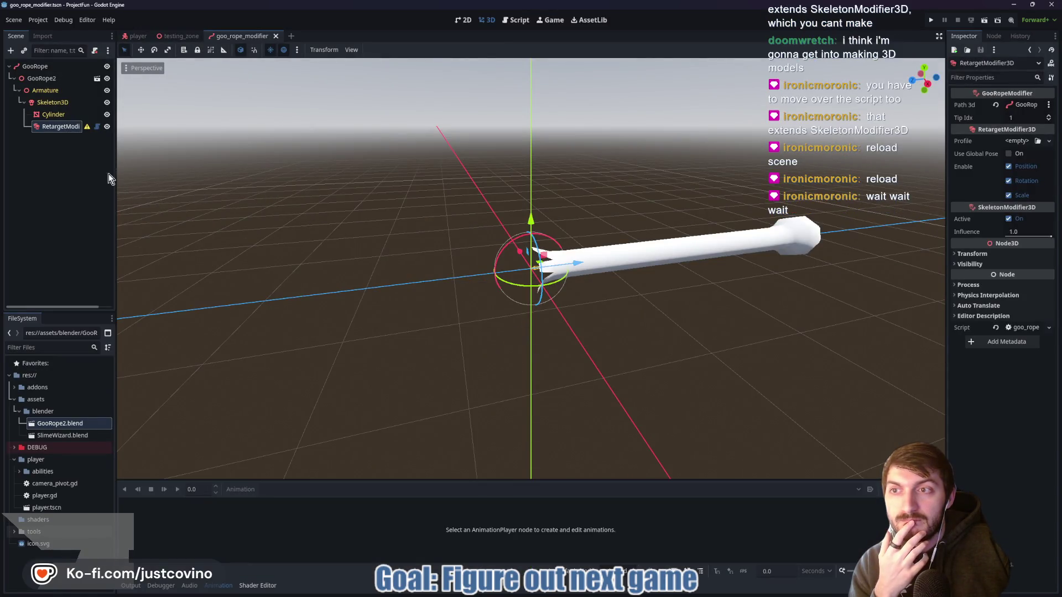
Check Skeleton3D and the modifier node, then open Instantiate Child Scene from Skeleton3D.
mouse_move(85, 127)
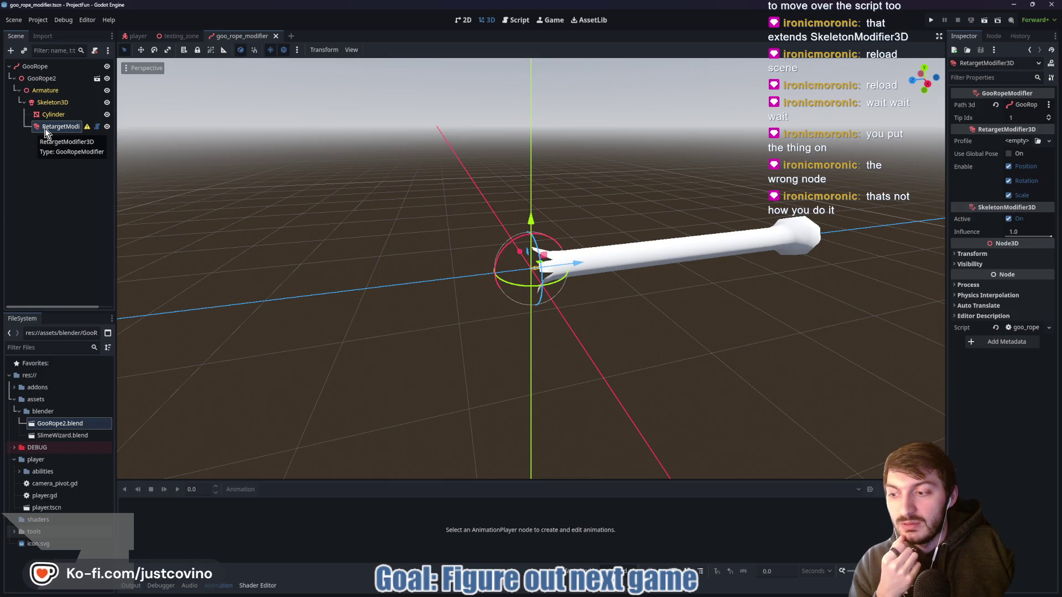
left_click(44, 104)
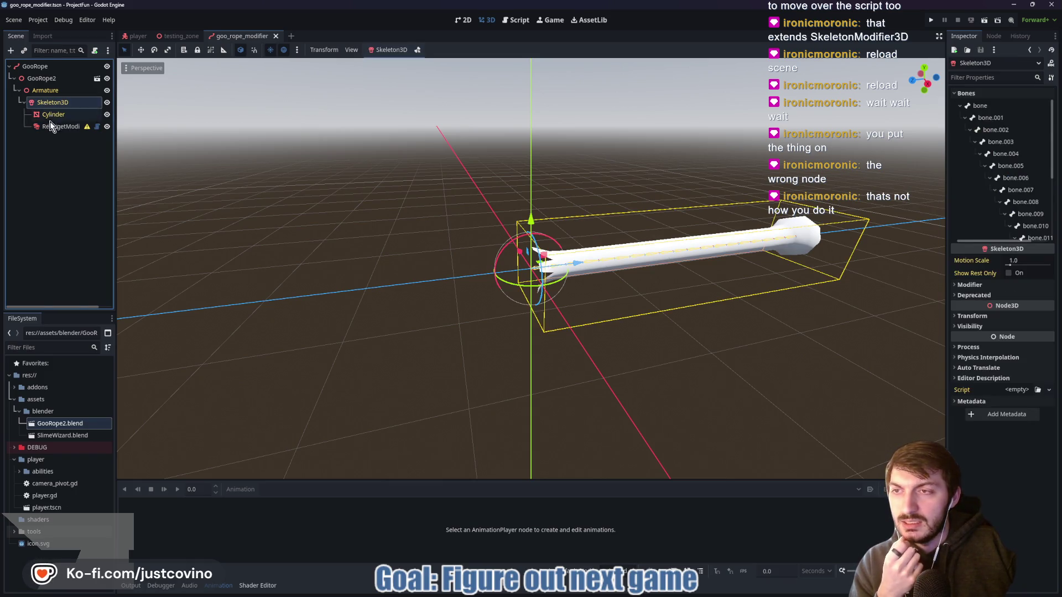
left_click(54, 127)
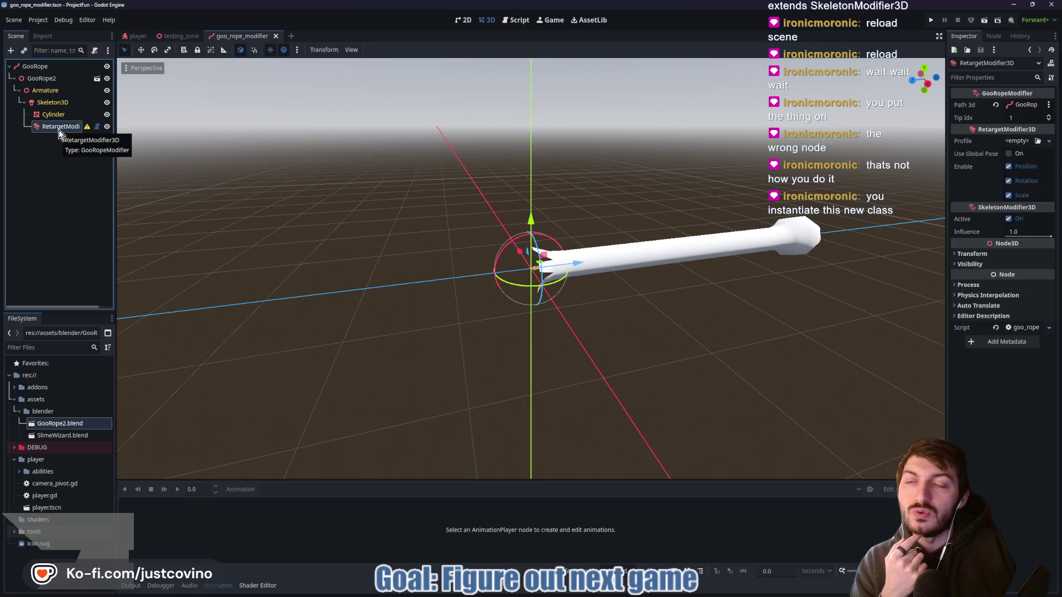
left_click(44, 102)
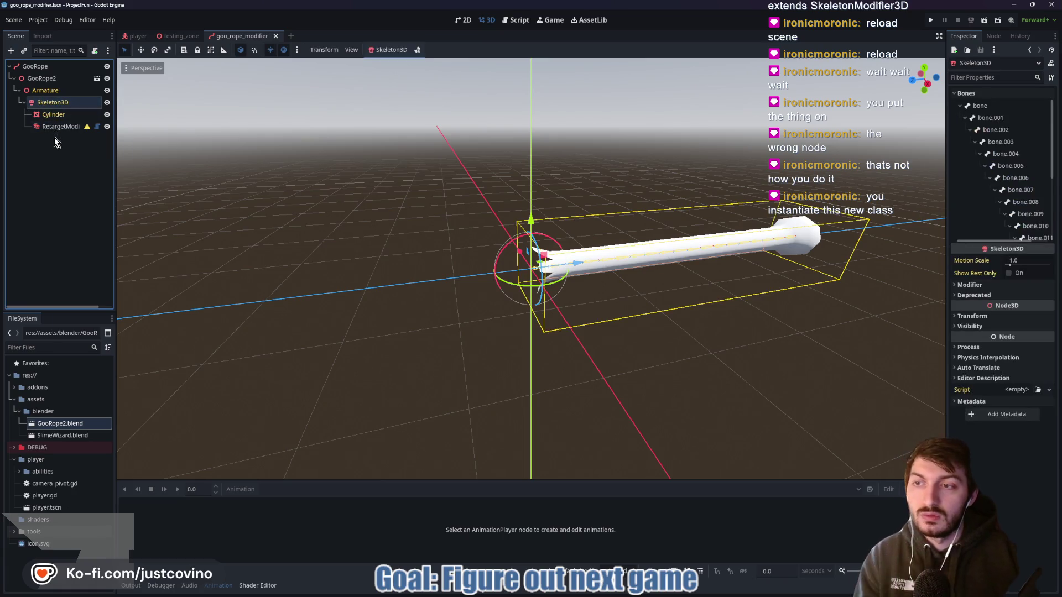
key("ctrl+shift+a")
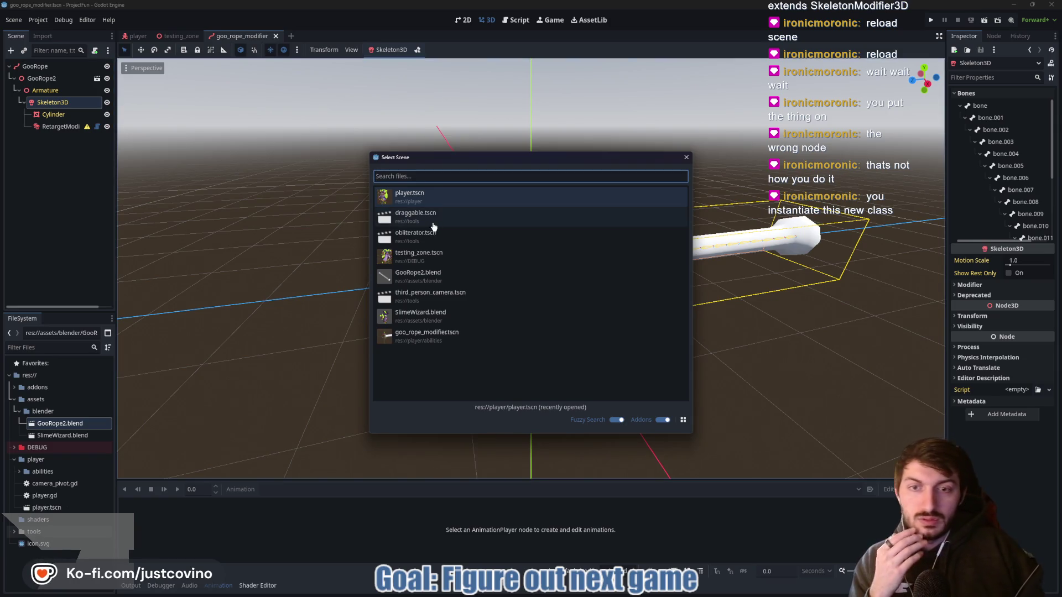
After a failed self-instantiation, delete the RetargetModifier3D node from Skeleton3D.
left_click(464, 342)
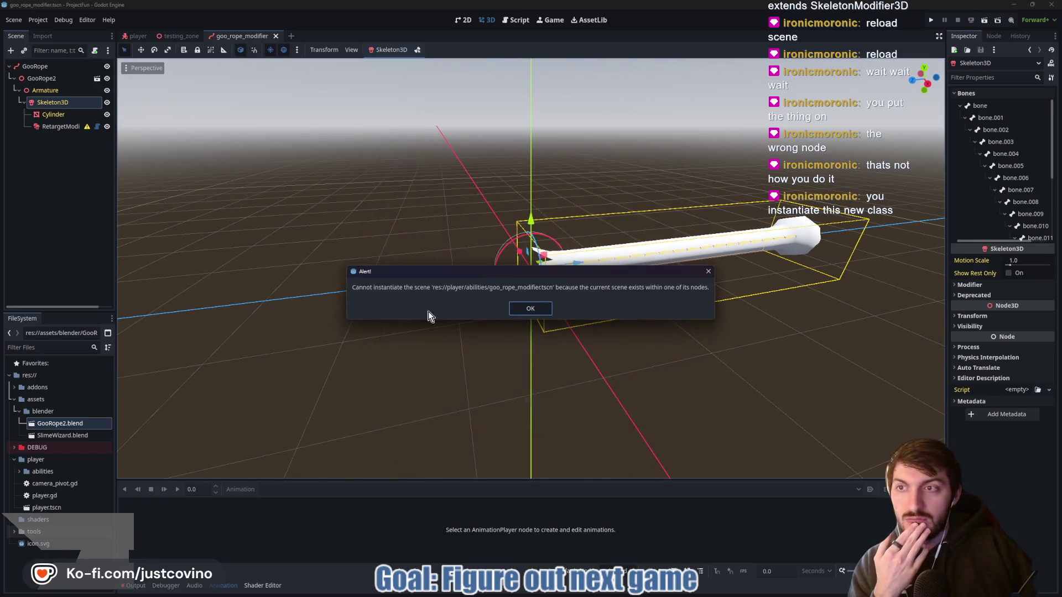
left_click(530, 309)
left_click(62, 127)
key("Delete")
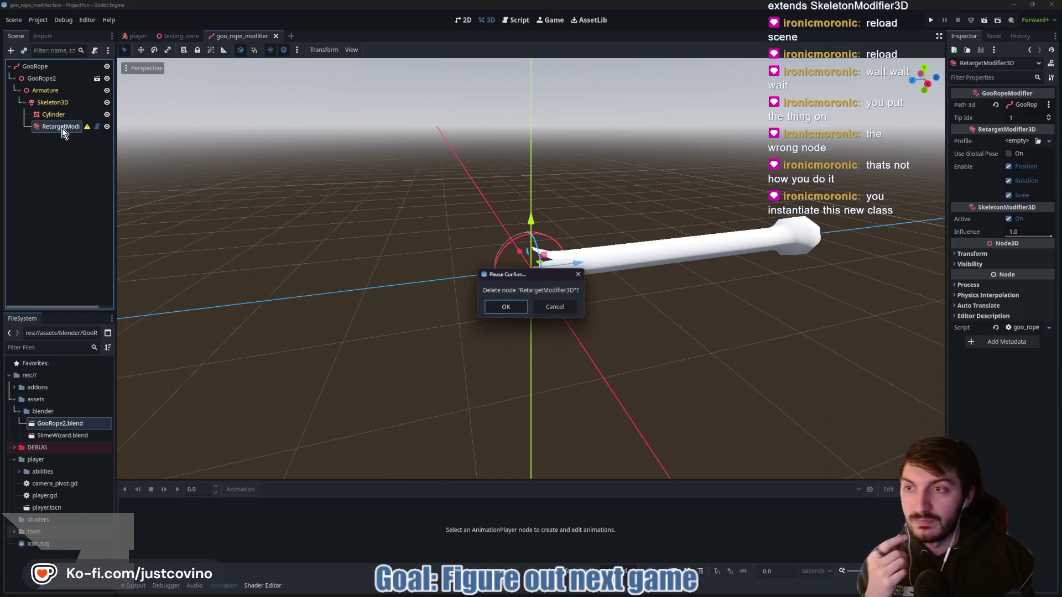
left_click(507, 308)
Retry instantiating goo_rope_modifier.tscn under Skeleton3D, dismissing the alerts, and save the scene.
left_click(46, 104)
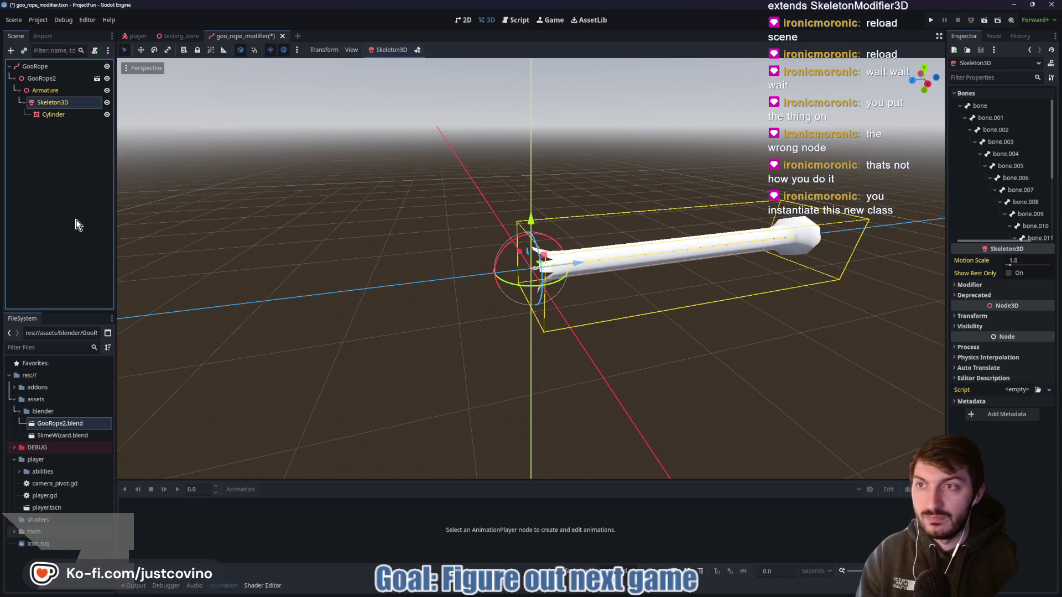
key("ctrl+shift+a")
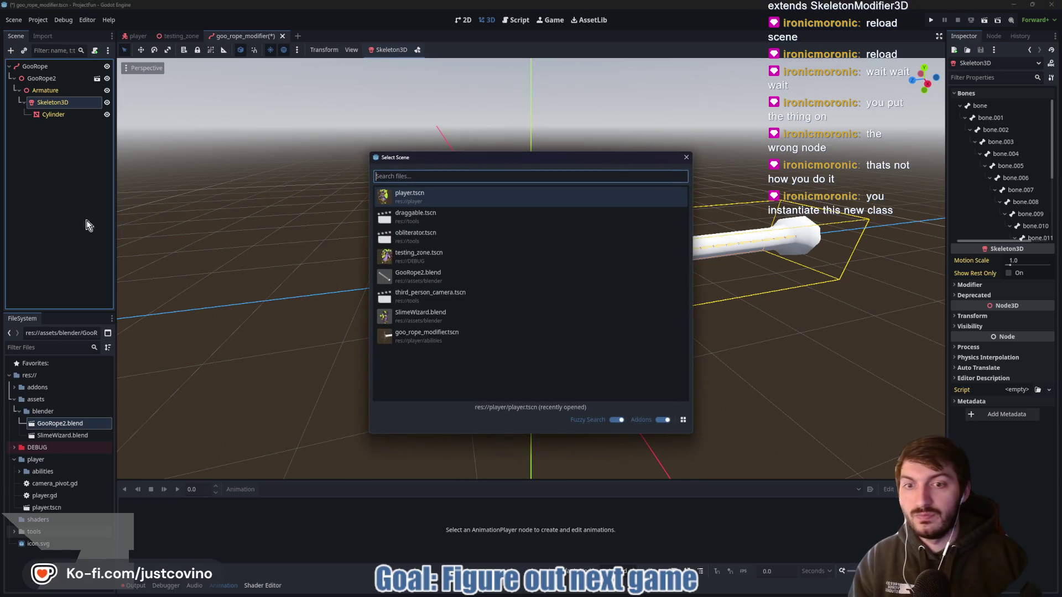
double_click(440, 346)
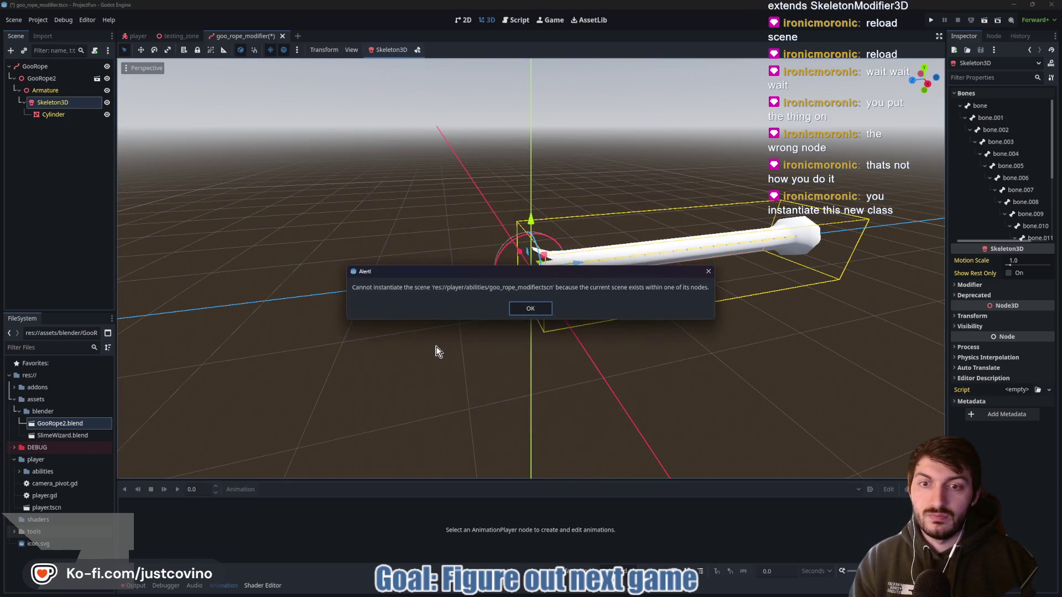
left_click(533, 308)
key("ctrl+s")
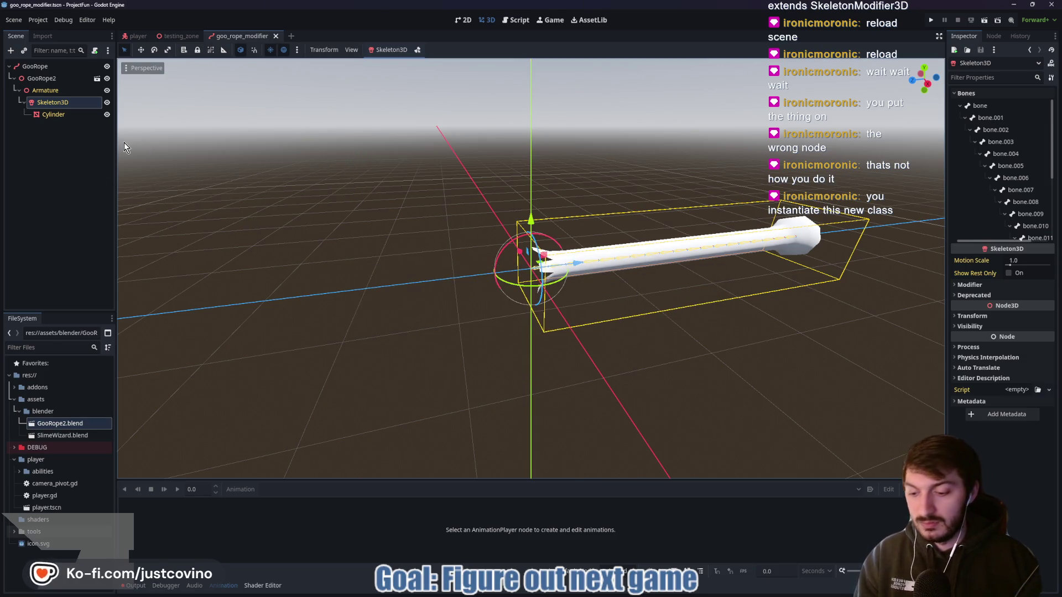
key("ctrl+shift+o")
double_click(443, 335)
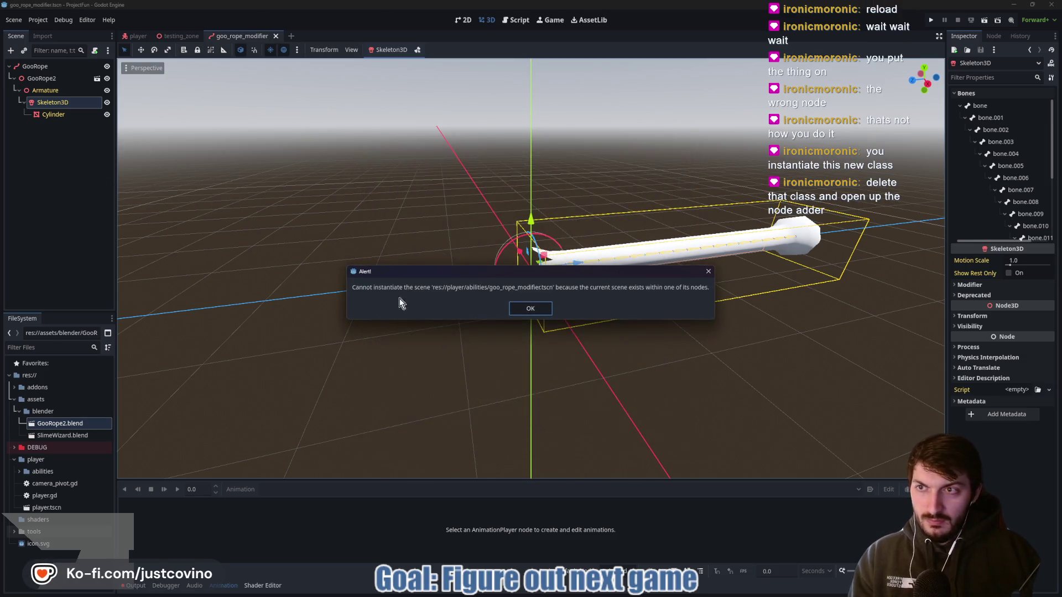
left_click(531, 310)
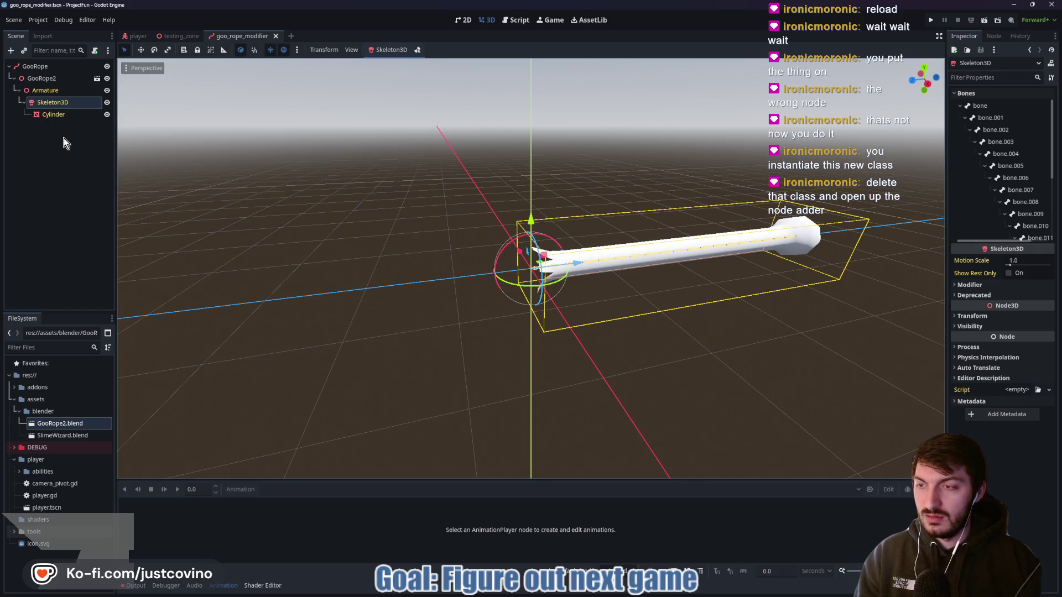
Add a GooRopeModifier under Skeleton3D, set its Path 3d to GooRope, and save.
key("ctrl+a")
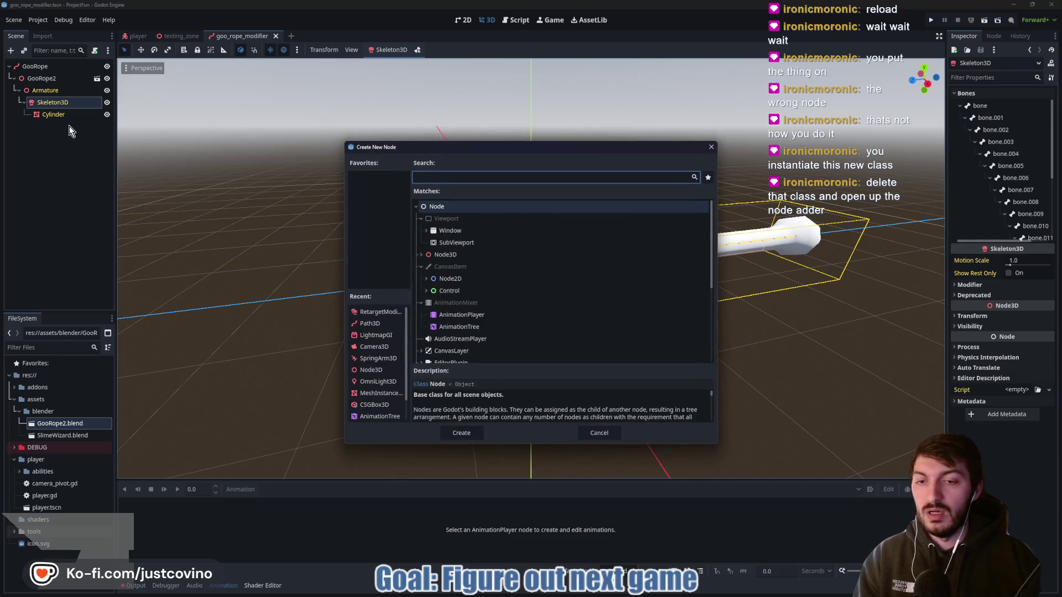
type("goo")
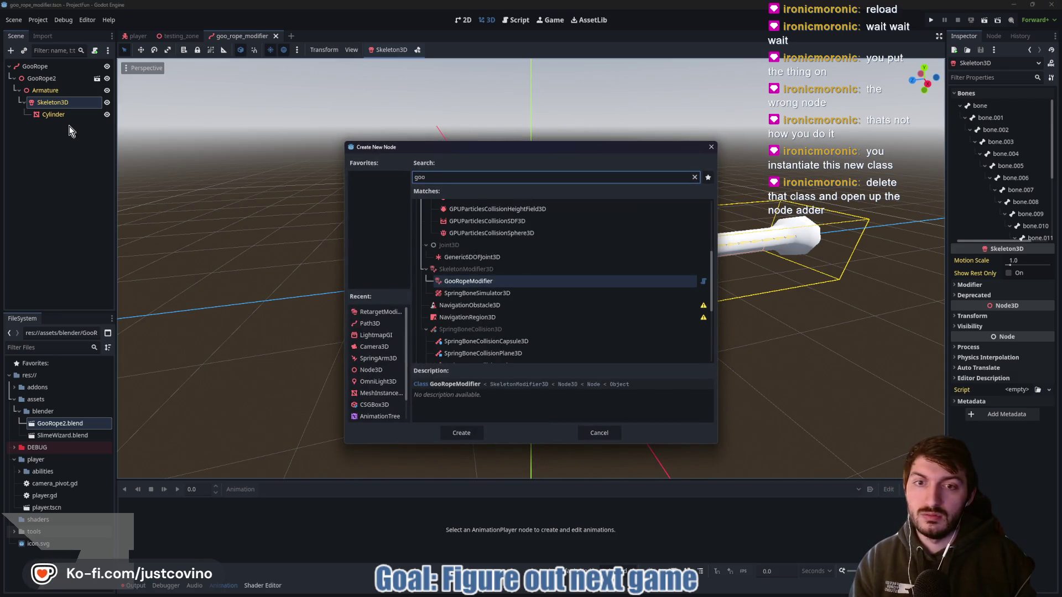
left_click(461, 432)
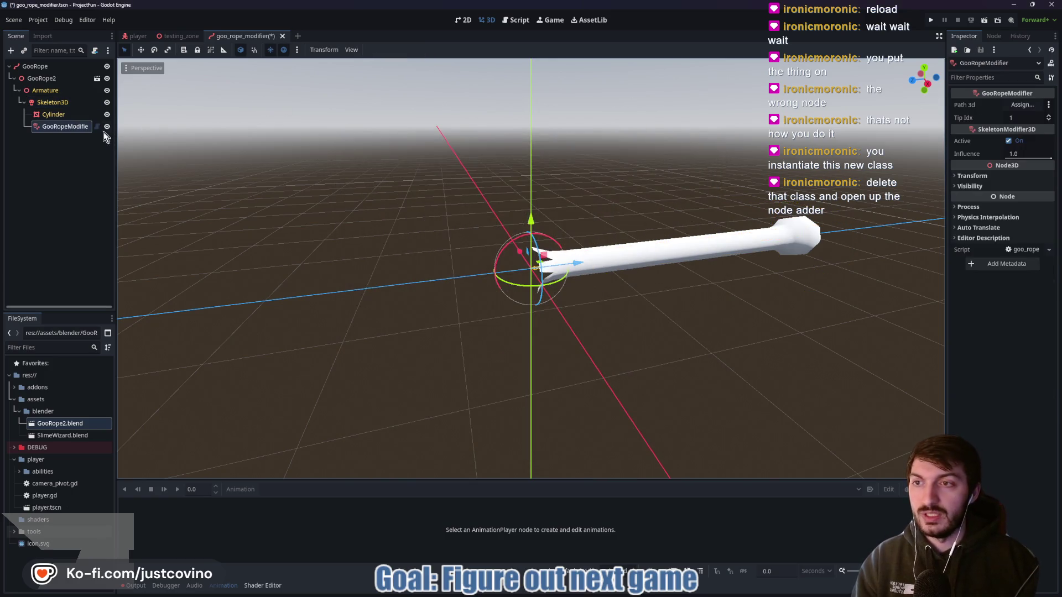
left_click(1024, 105)
left_click(490, 196)
left_click(501, 430)
key("ctrl+s")
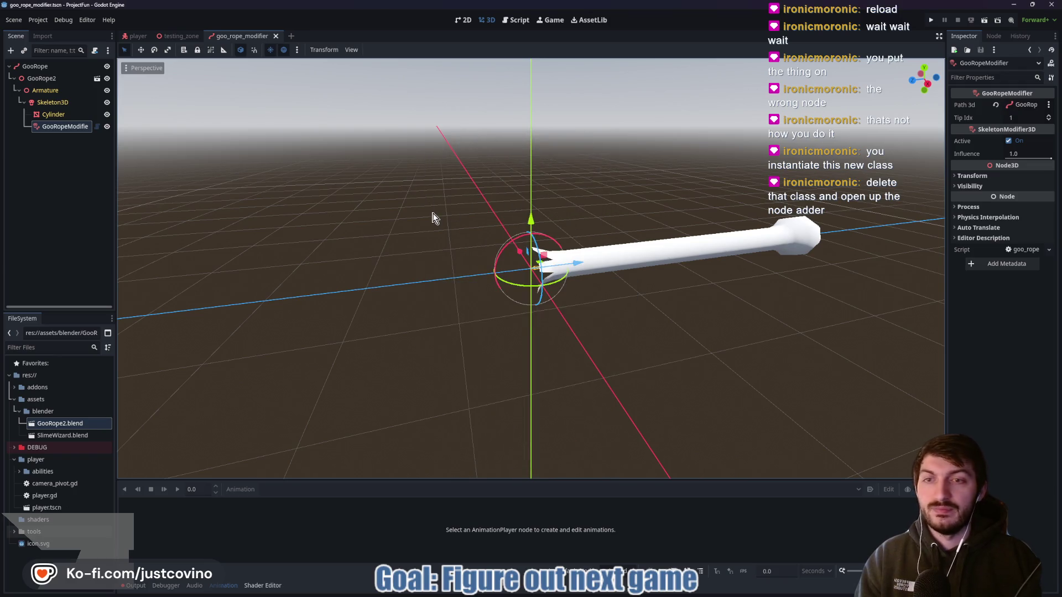
Reload the saved goo_rope_modifier scene and orbit around the rope.
mouse_move(421, 205)
left_mouse_down()
mouse_move(403, 209)
mouse_move(415, 218)
mouse_move(531, 199)
mouse_move(512, 201)
mouse_move(508, 183)
left_mouse_up()
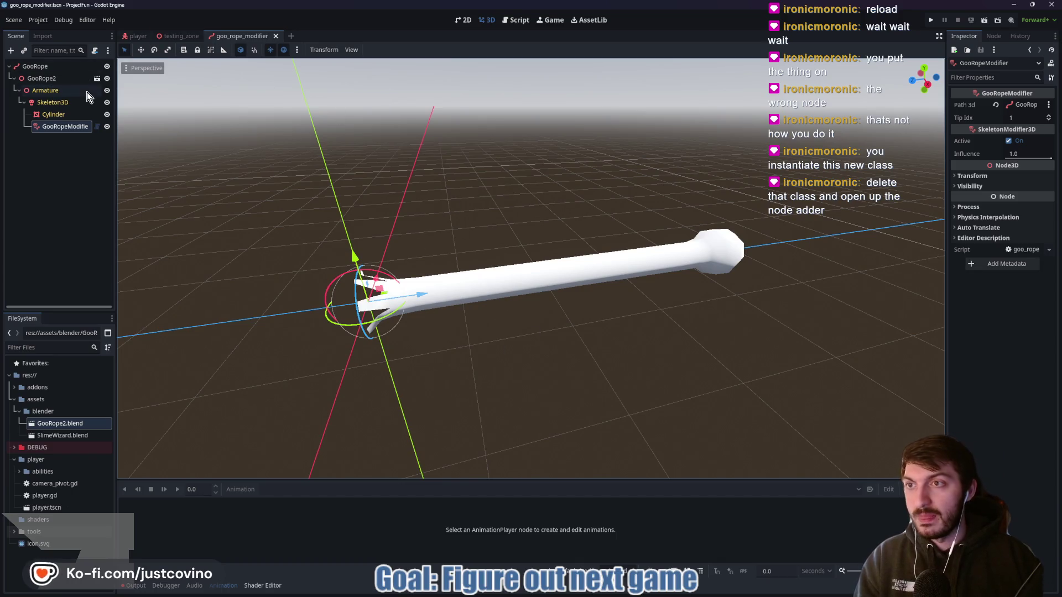
left_click(38, 20)
mouse_move(14, 19)
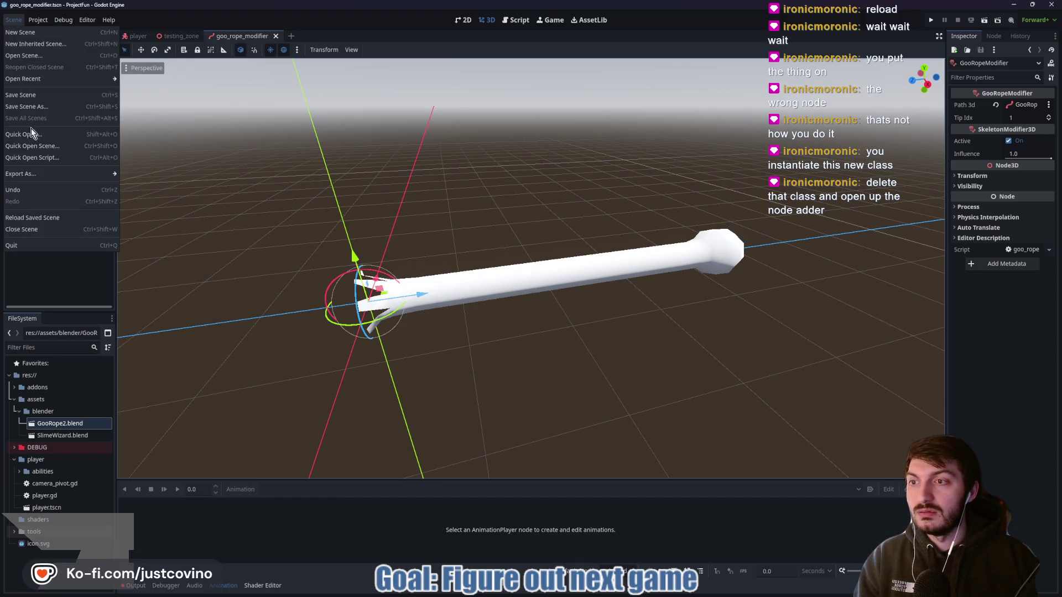
left_click(50, 218)
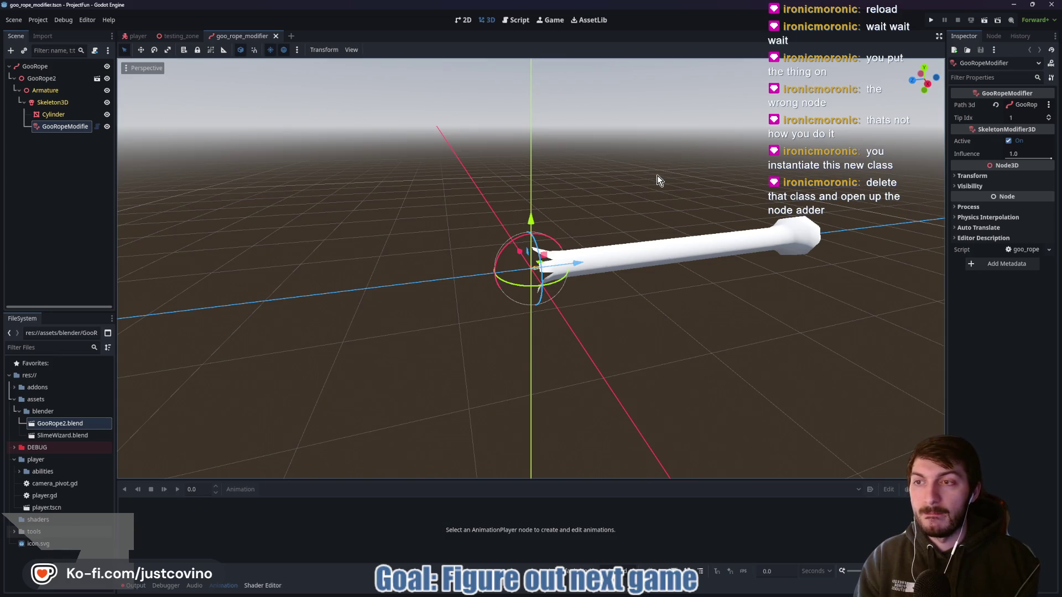
left_click_drag(657, 175, 522, 194)
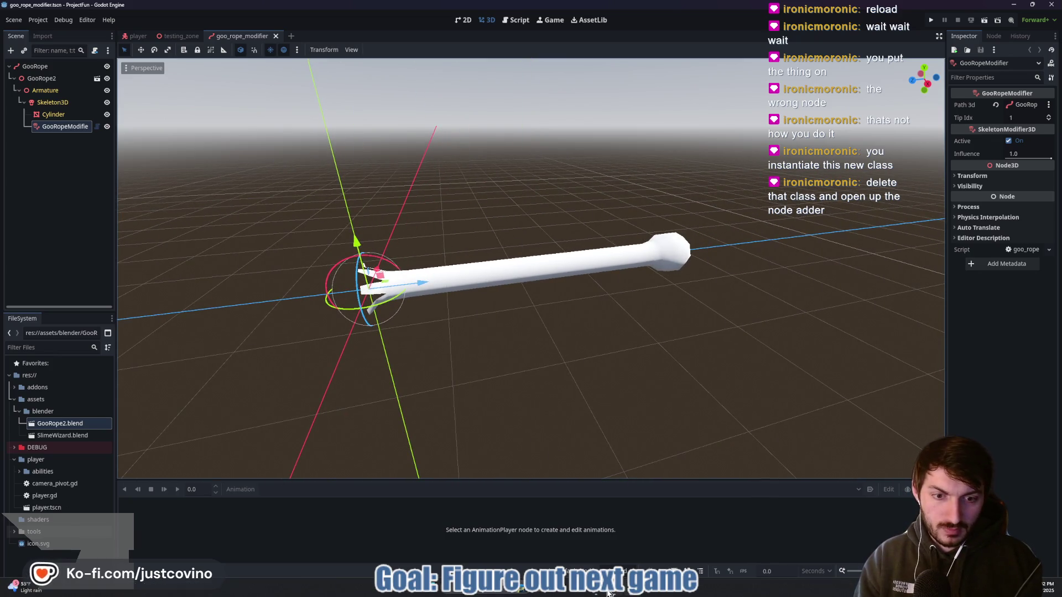
mouse_move(608, 592)
left_click(672, 542)
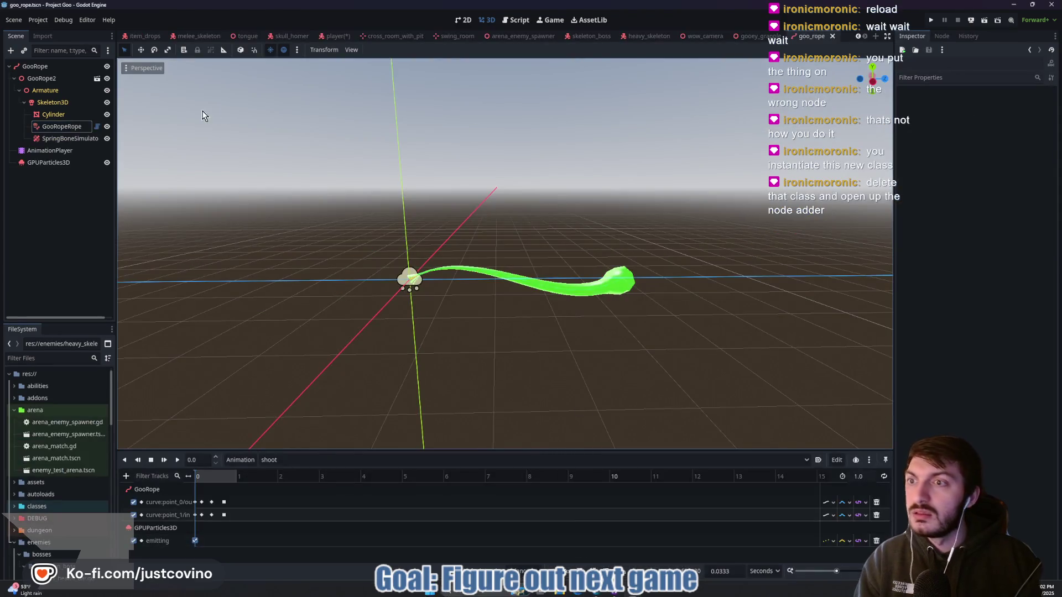
left_click(49, 155)
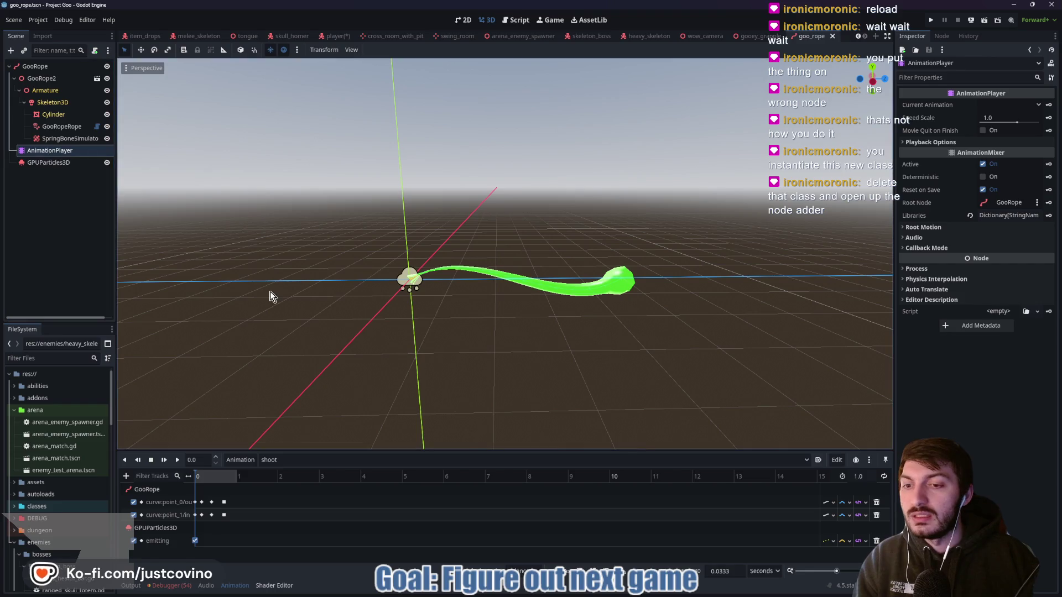
mouse_move(199, 476)
left_mouse_down()
mouse_move(211, 479)
mouse_move(193, 479)
left_mouse_up()
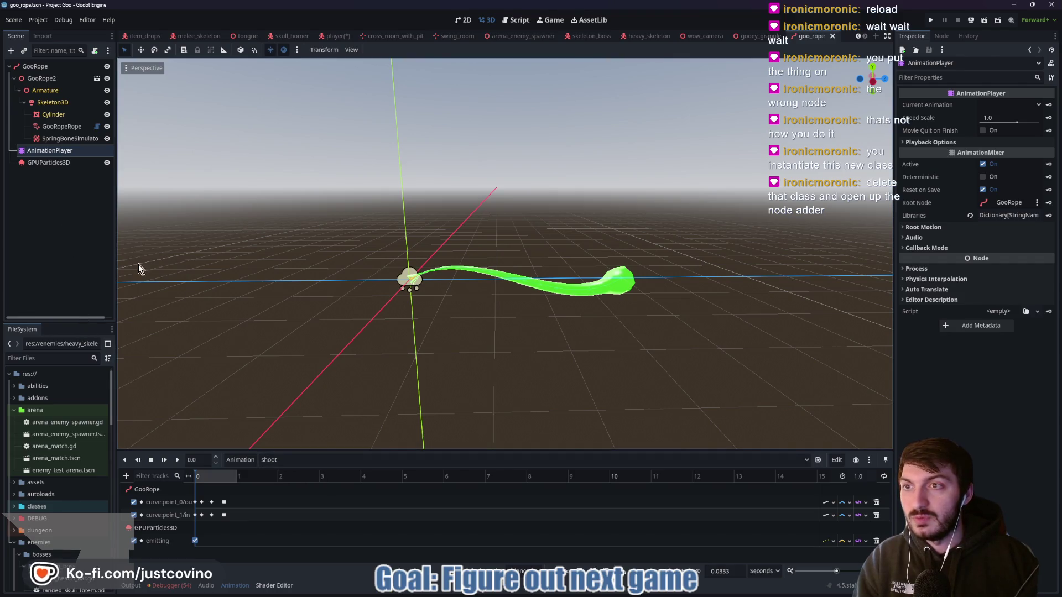
left_click(283, 460)
left_click(279, 472)
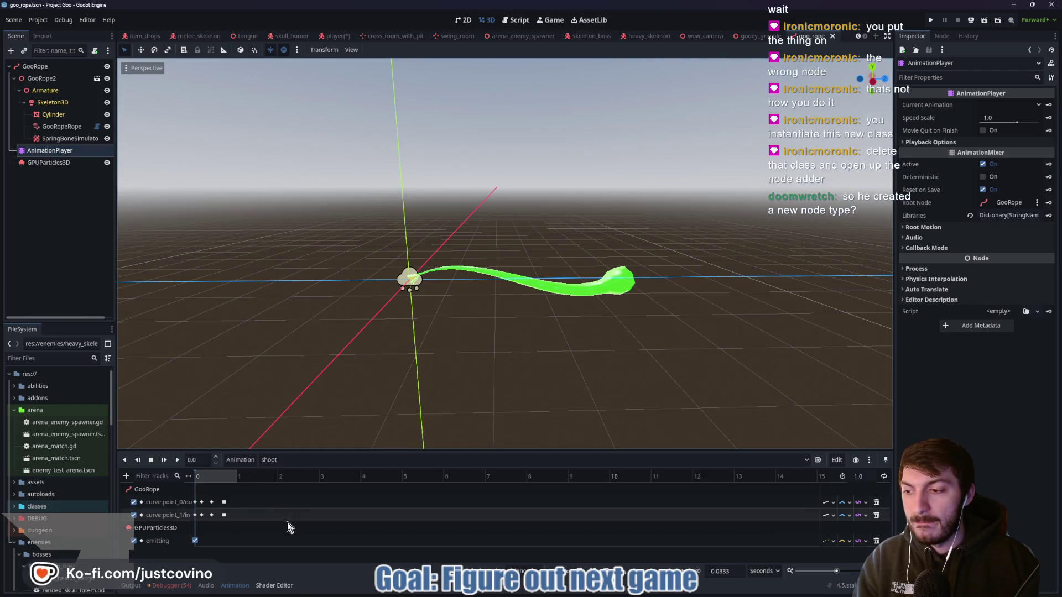
right_click(32, 151)
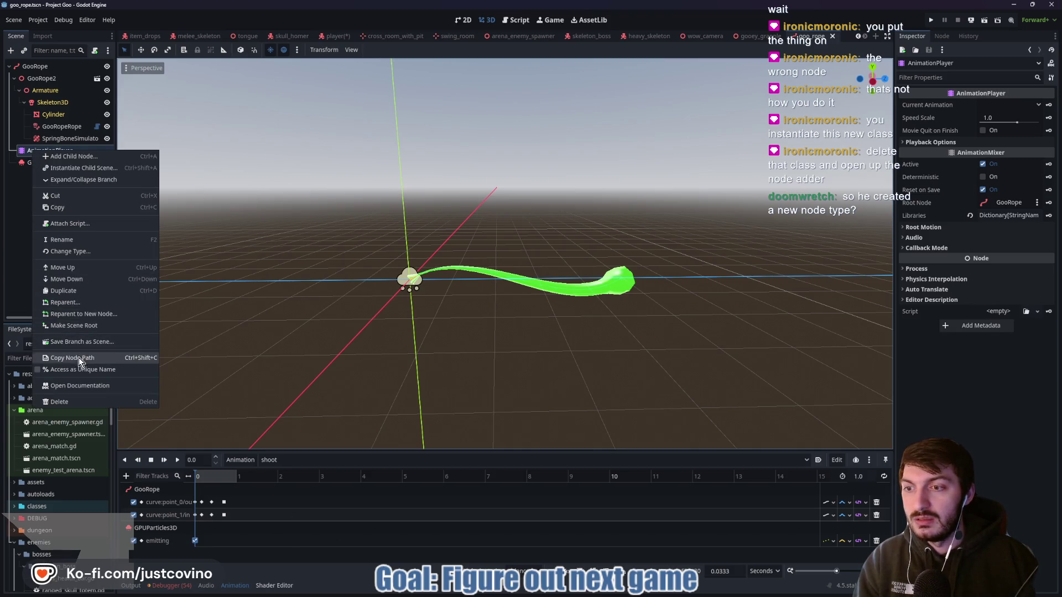
left_click(58, 207)
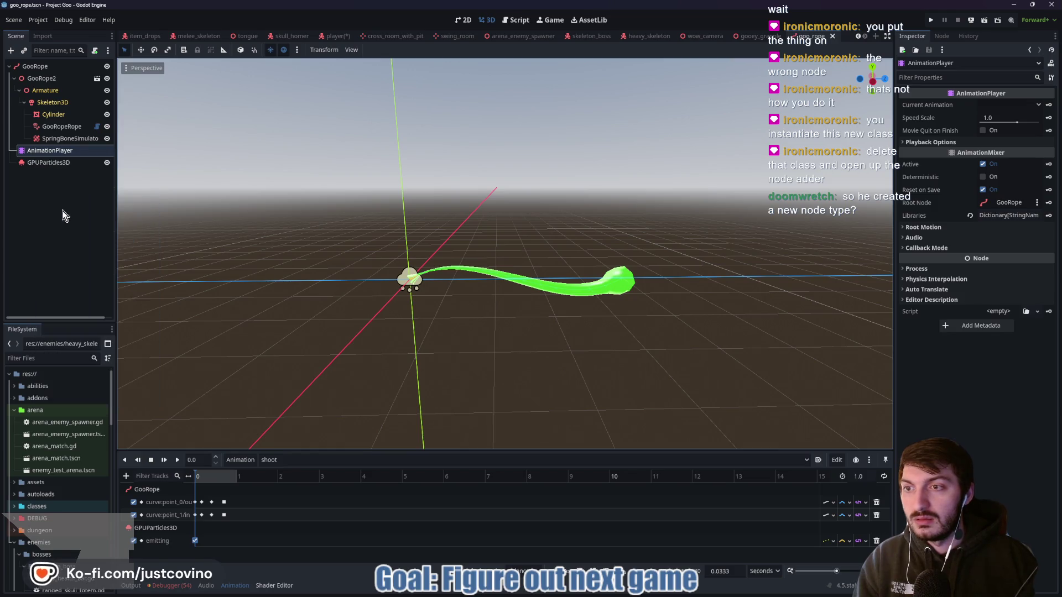
mouse_move(623, 582)
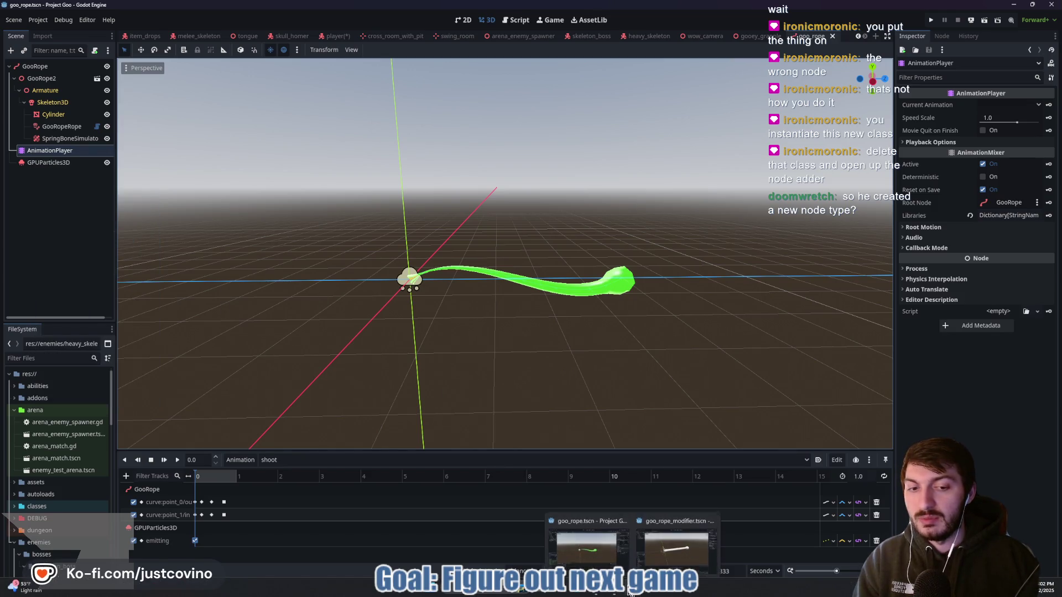
left_click(676, 542)
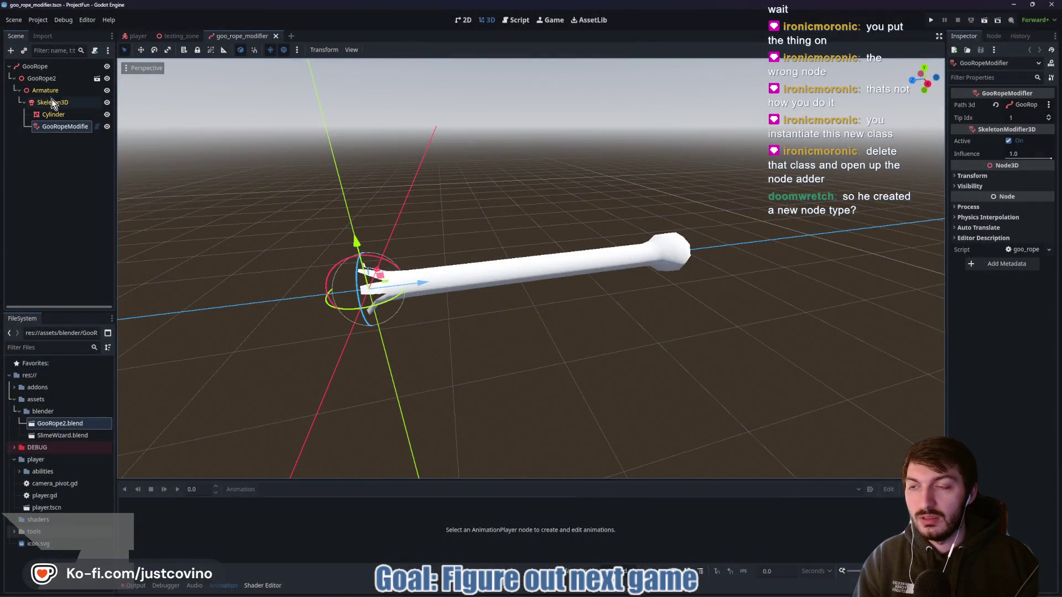
Inspect the GooRope2, GooRopeModifier and Skeleton3D nodes in the Scene dock.
left_click(38, 78)
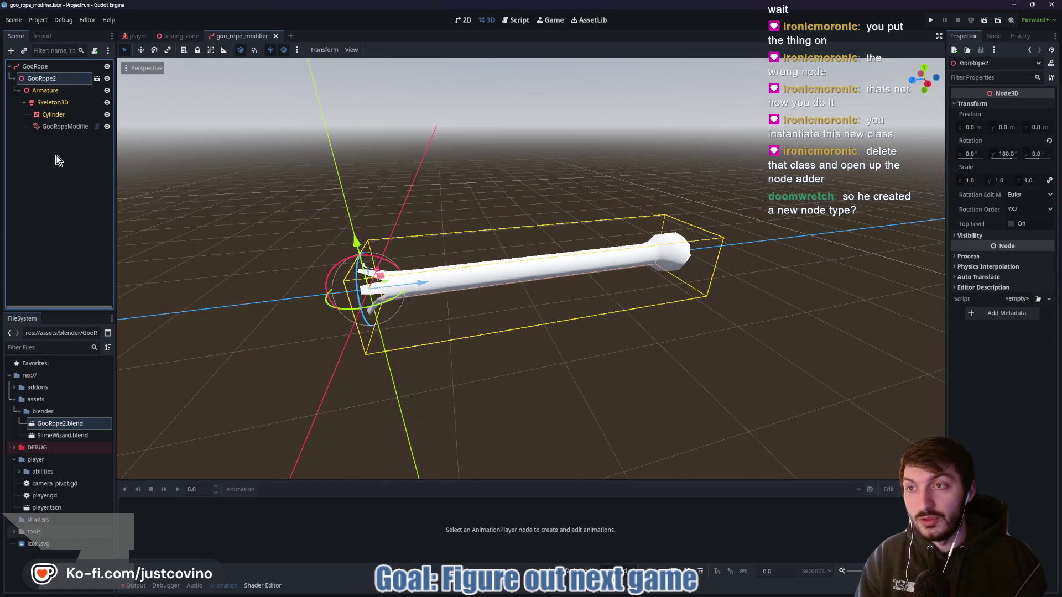
left_click(69, 183)
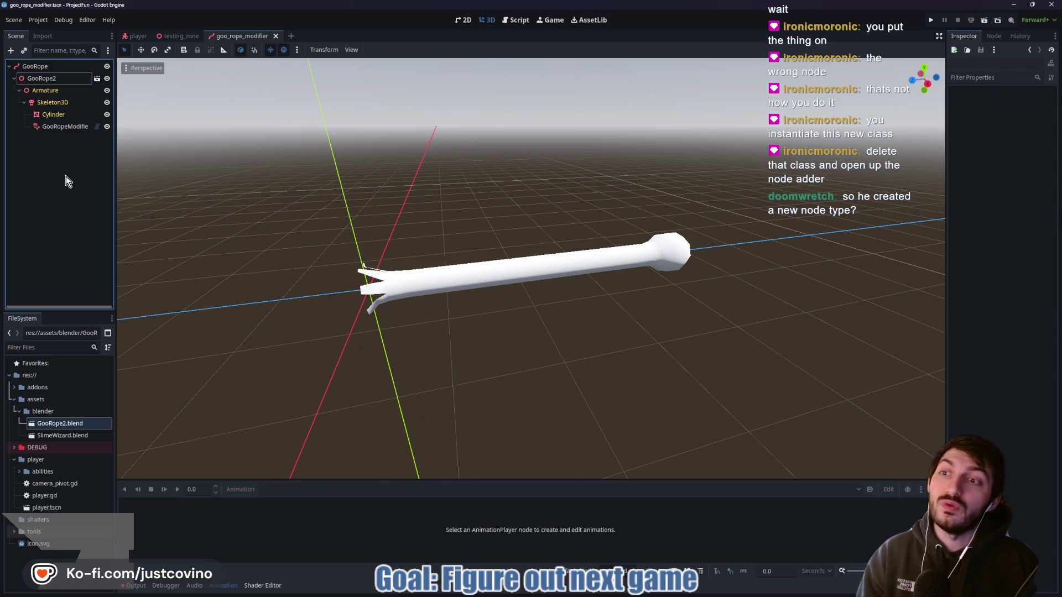
left_click(55, 128)
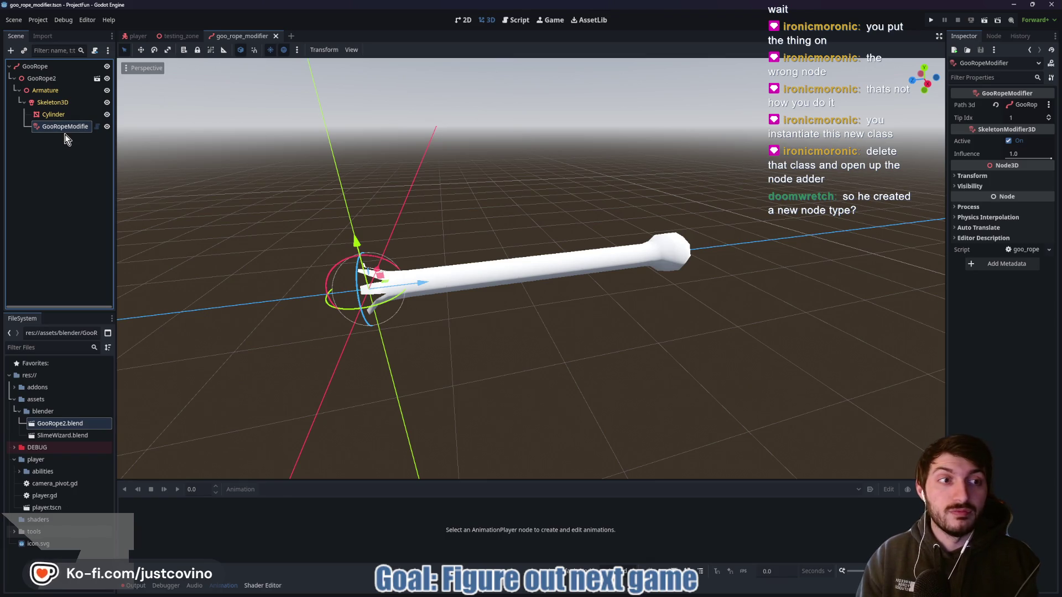
left_click(61, 104)
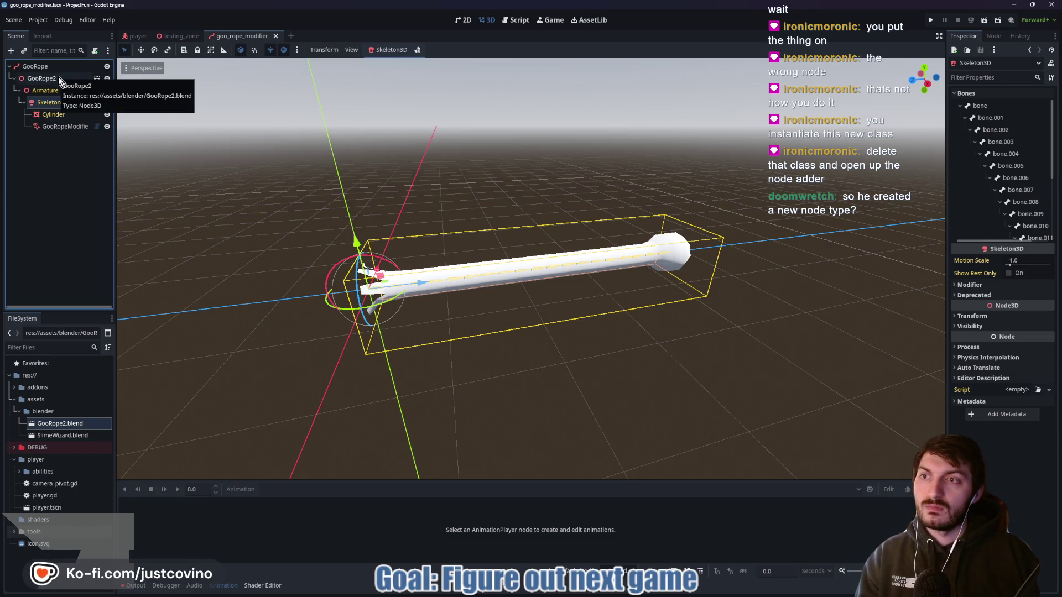
Select GooRope, expand its Curve3D resource, and switch to Project Goo's goo_rope scene to compare.
mouse_move(659, 596)
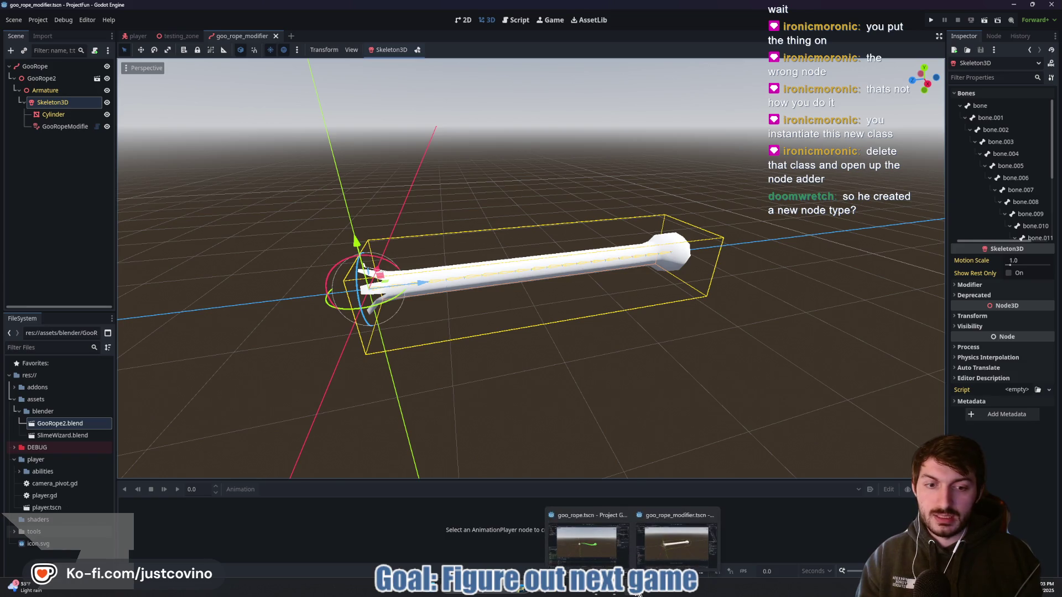
left_click(35, 65)
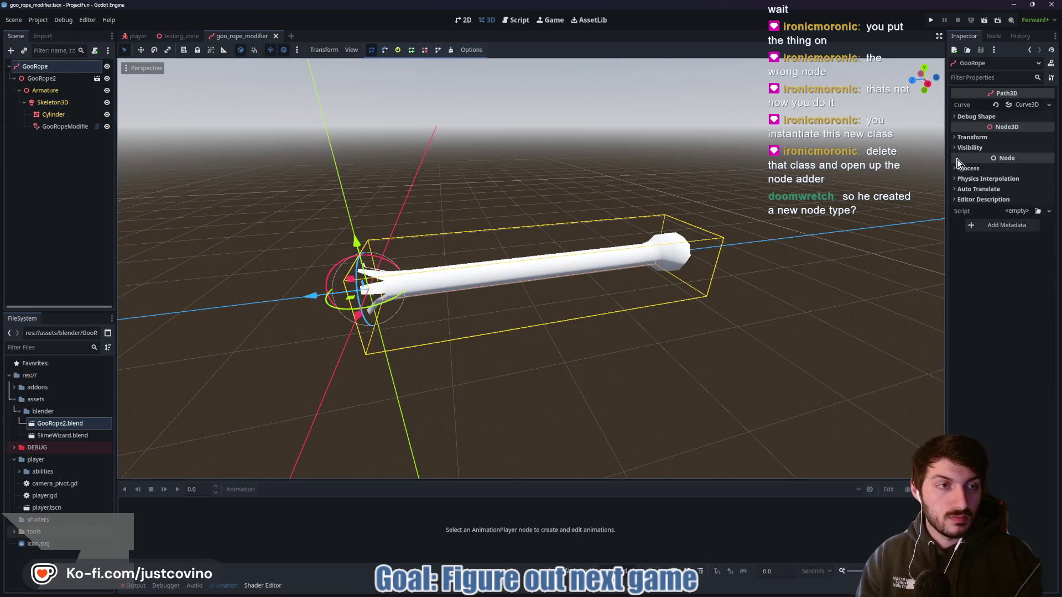
left_click(1027, 104)
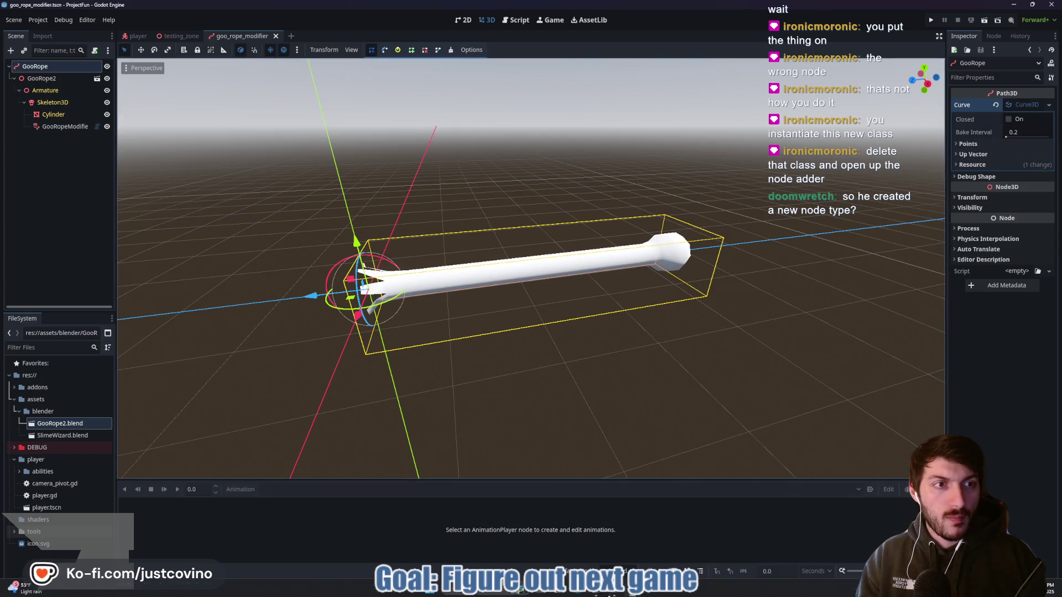
mouse_move(631, 592)
left_click(576, 540)
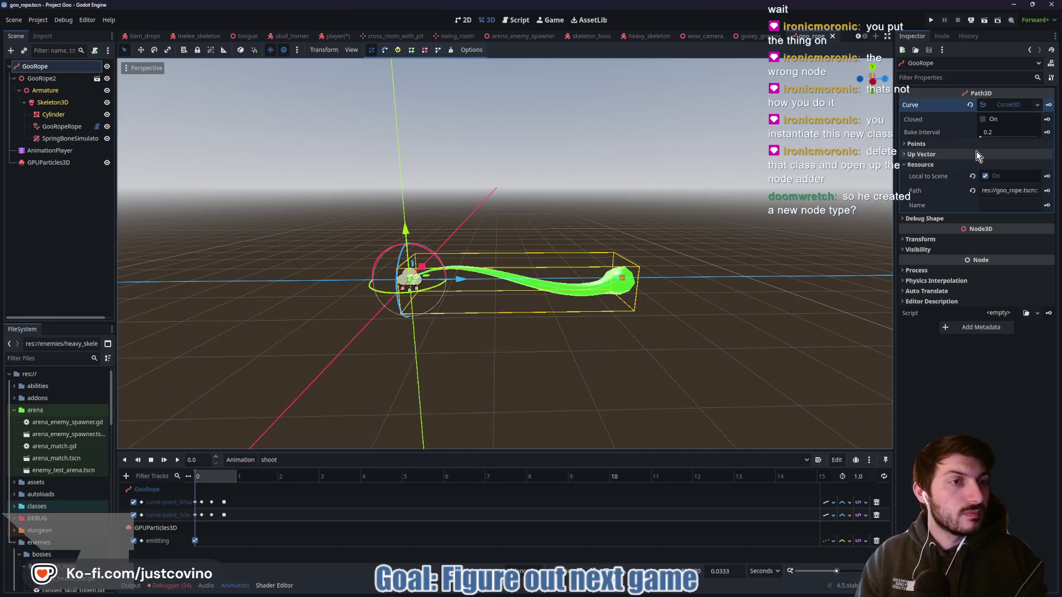
left_click(940, 144)
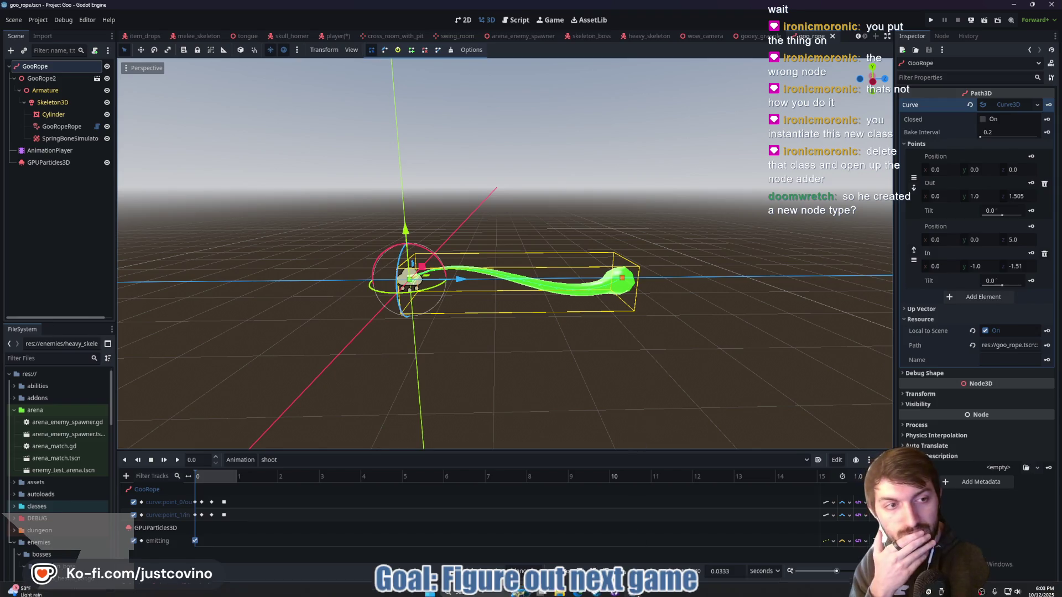
mouse_move(638, 594)
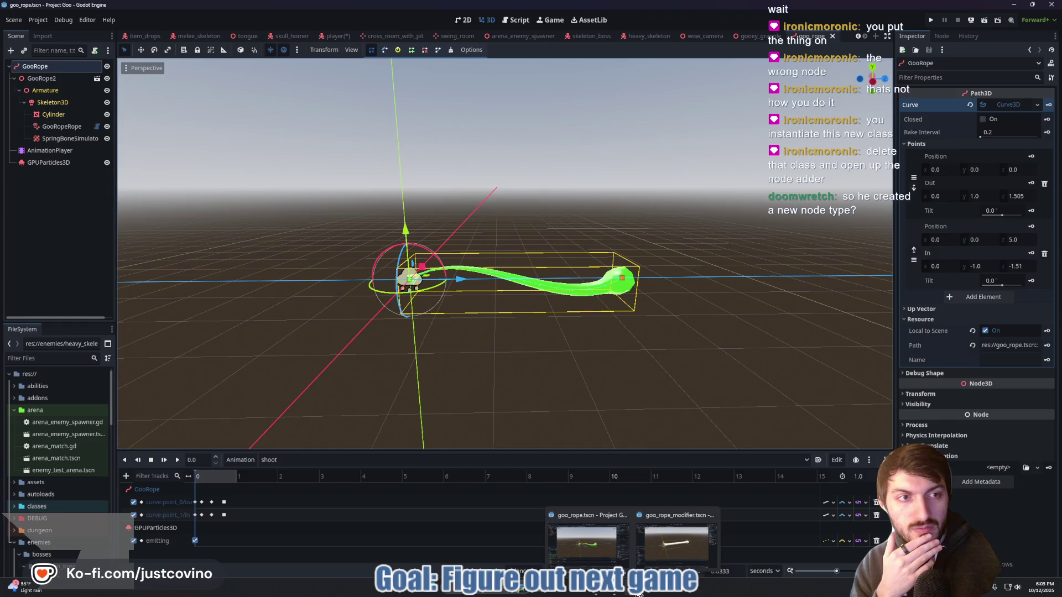
left_click(662, 549)
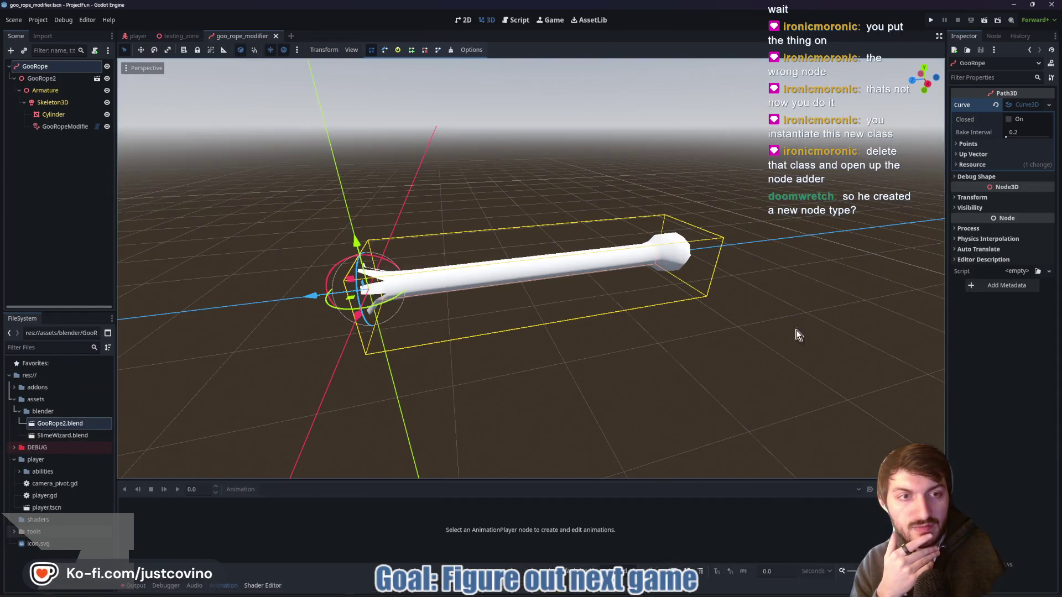
Expand the GooRope curve's Points and edit the point's y and z position toward (0, 0, 5).
left_click(1011, 145)
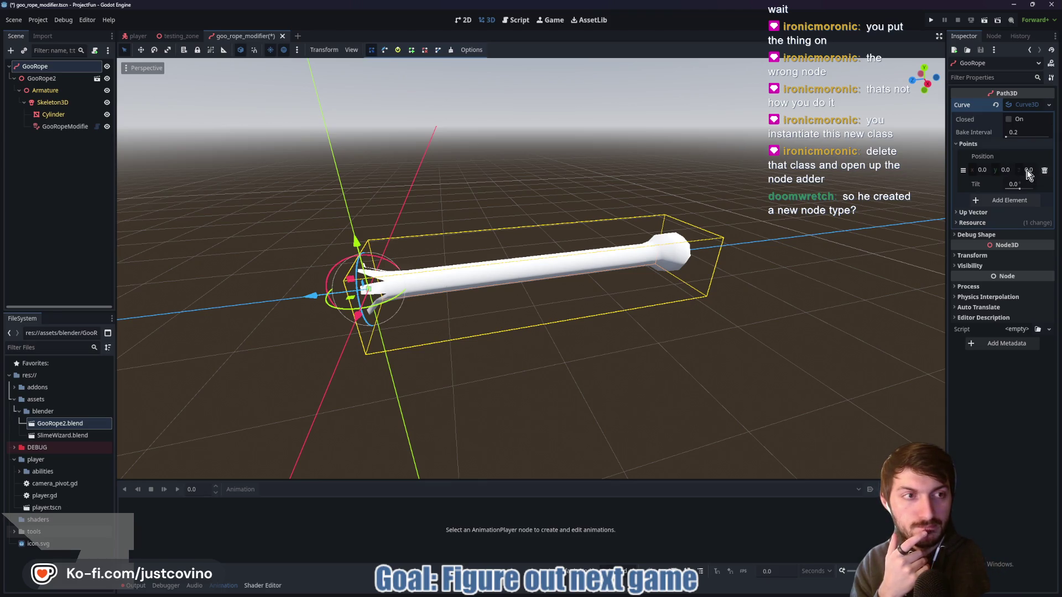
left_click(1009, 168)
type("1")
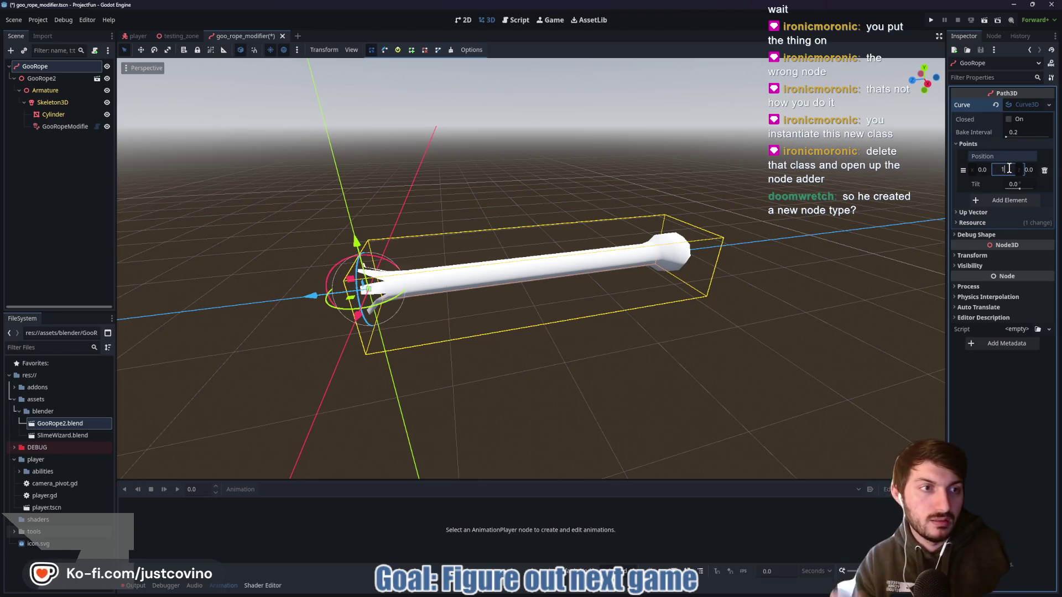
key("Tab")
type("0.150")
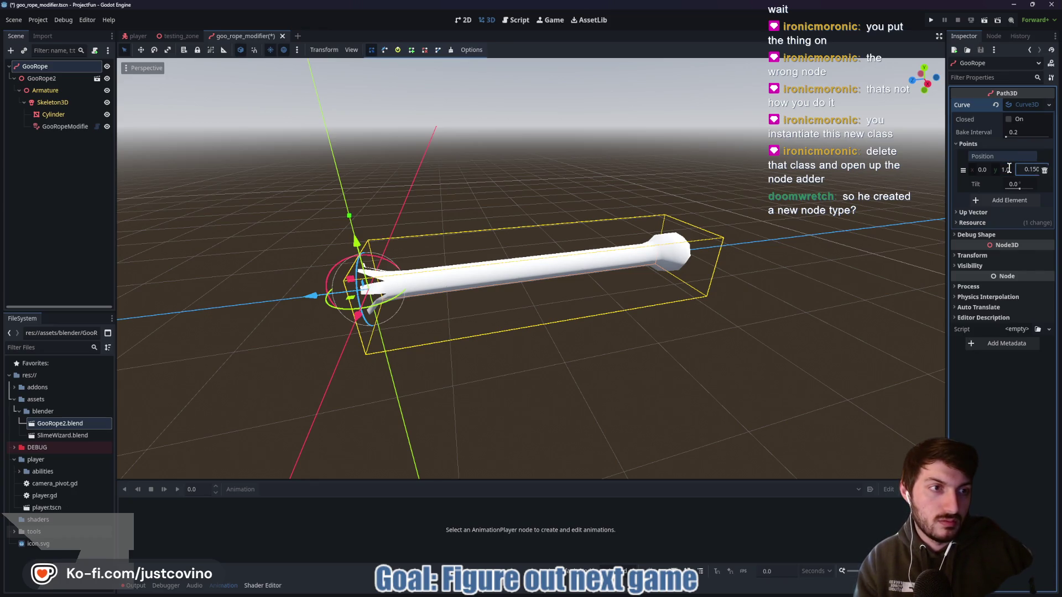
key("BackSpace")
key("BackSpace")
type("51")
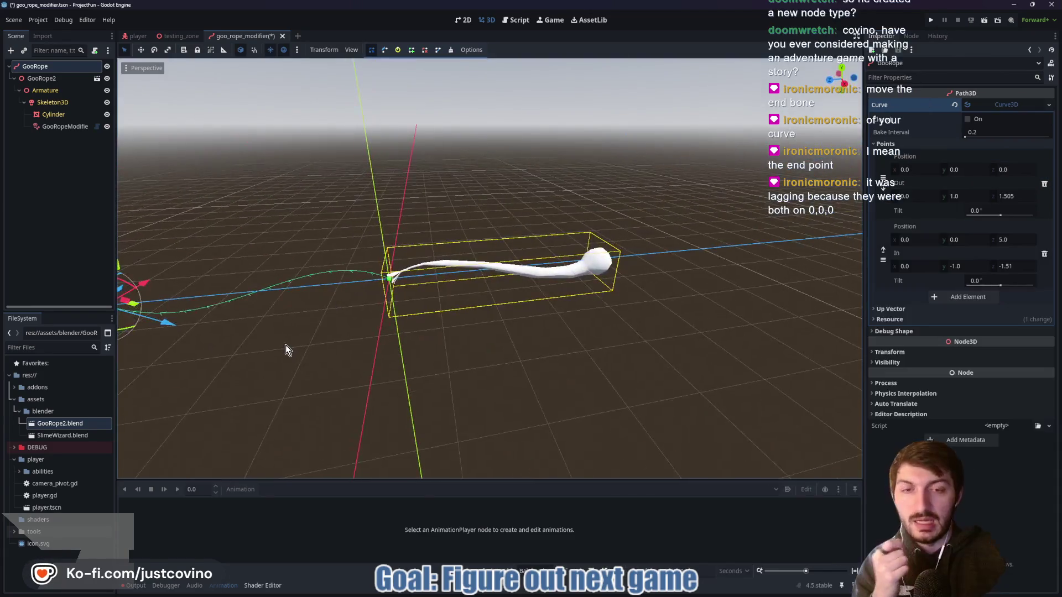
left_click_drag(369, 338, 339, 341)
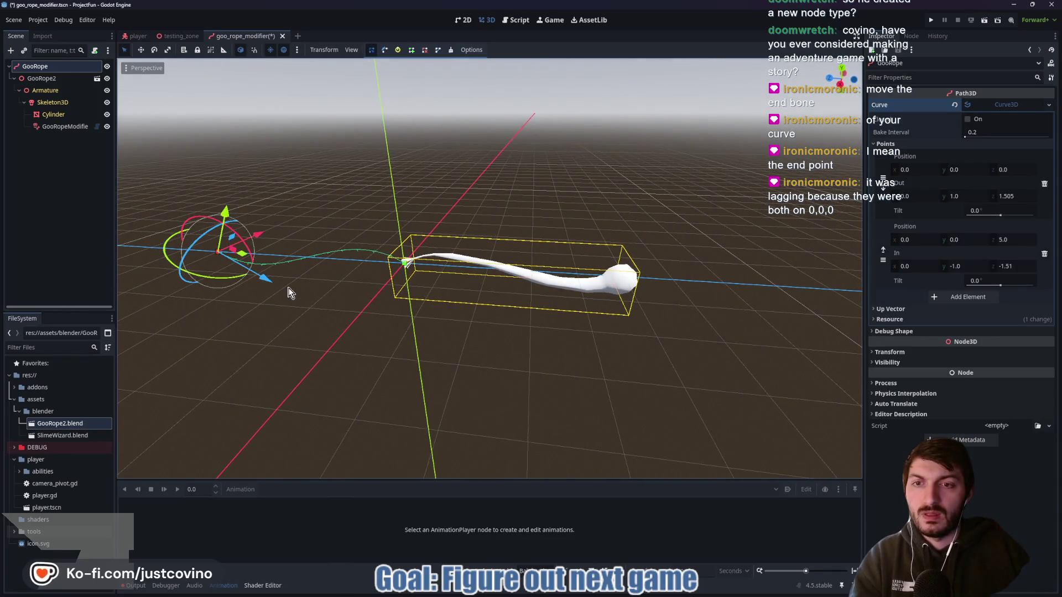
mouse_move(225, 213)
left_mouse_down()
mouse_move(236, 185)
mouse_move(215, 251)
left_mouse_up()
key("Escape")
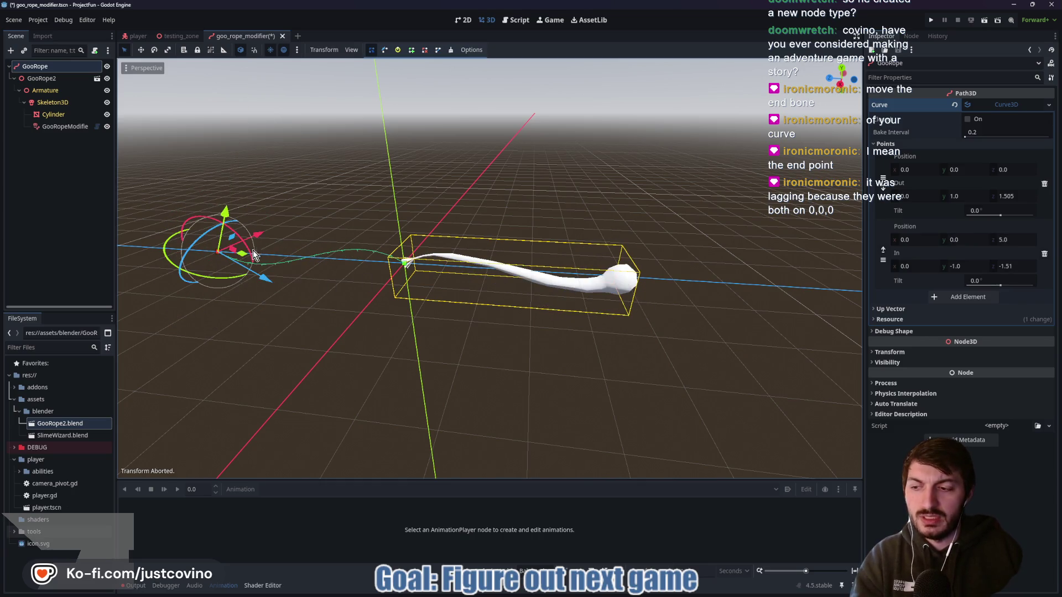
mouse_move(326, 301)
left_mouse_down()
mouse_move(360, 332)
mouse_move(348, 337)
mouse_move(375, 324)
left_mouse_up()
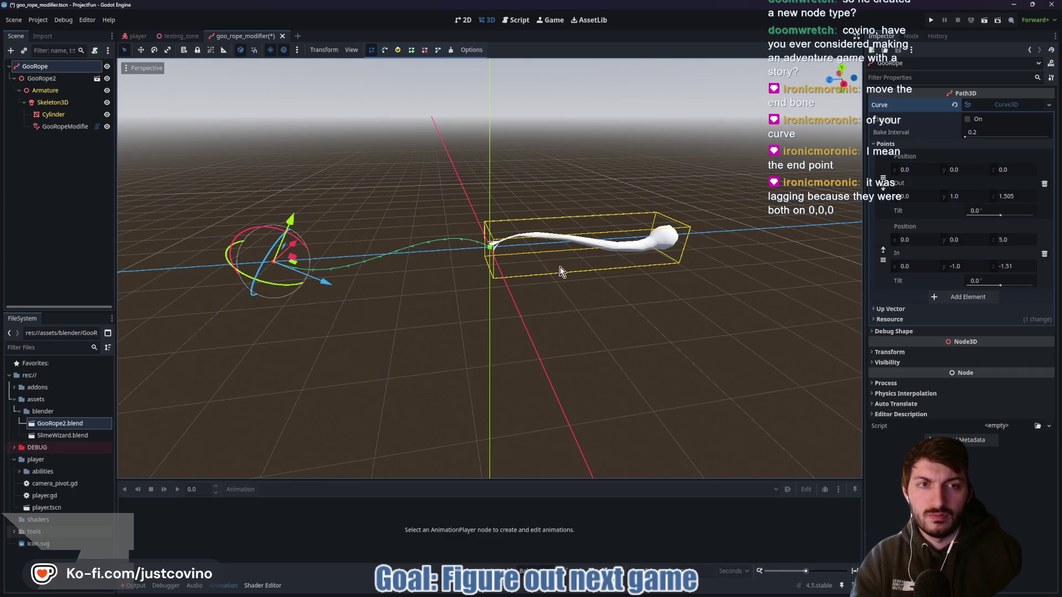
mouse_move(450, 315)
left_mouse_down()
mouse_move(338, 317)
mouse_move(437, 322)
left_mouse_up()
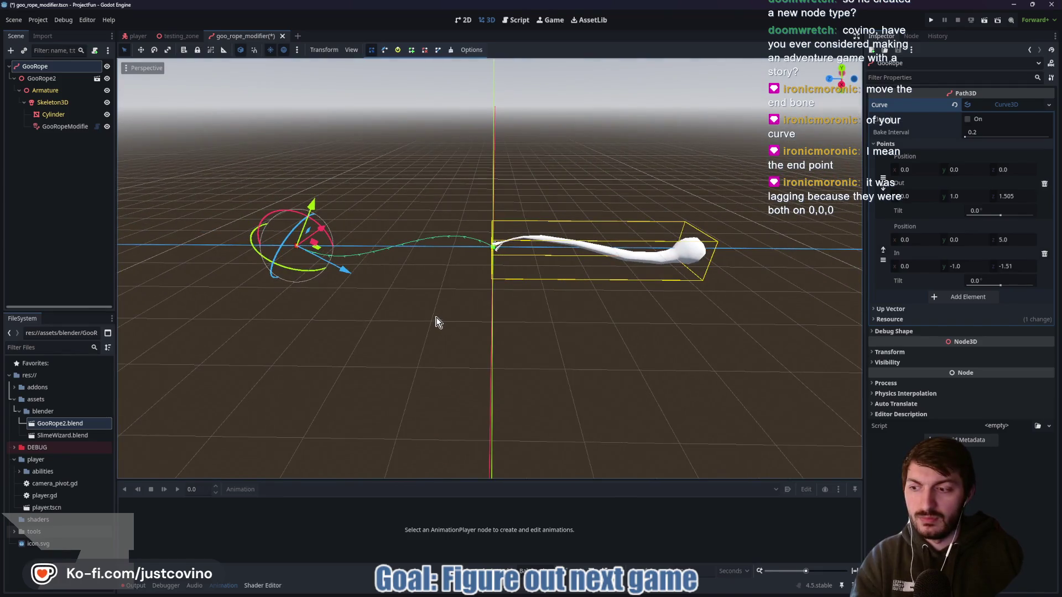
left_click(52, 129)
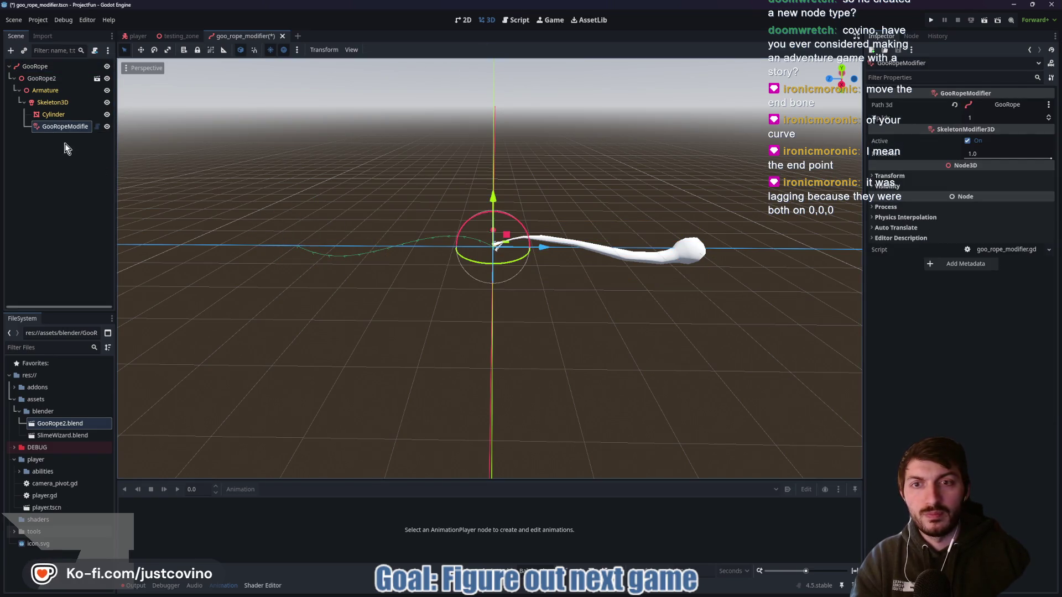
Check GooRope2's transform, save with Ctrl+S, and inspect the GooRope curve's far end point.
left_click(42, 78)
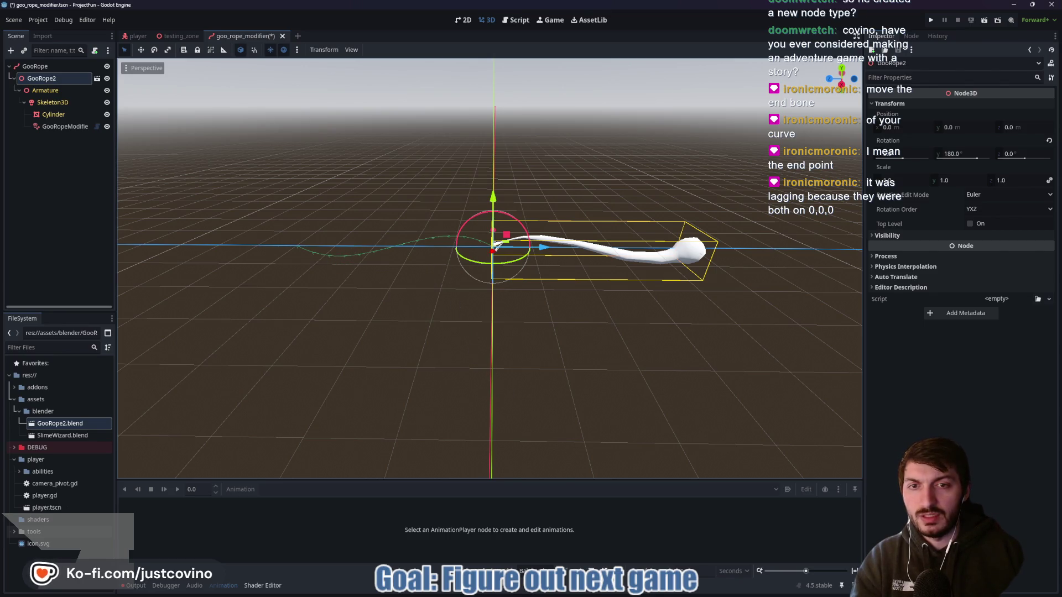
mouse_move(610, 305)
left_mouse_down()
mouse_move(565, 307)
mouse_move(598, 304)
mouse_move(577, 296)
left_mouse_up()
key("ctrl+s")
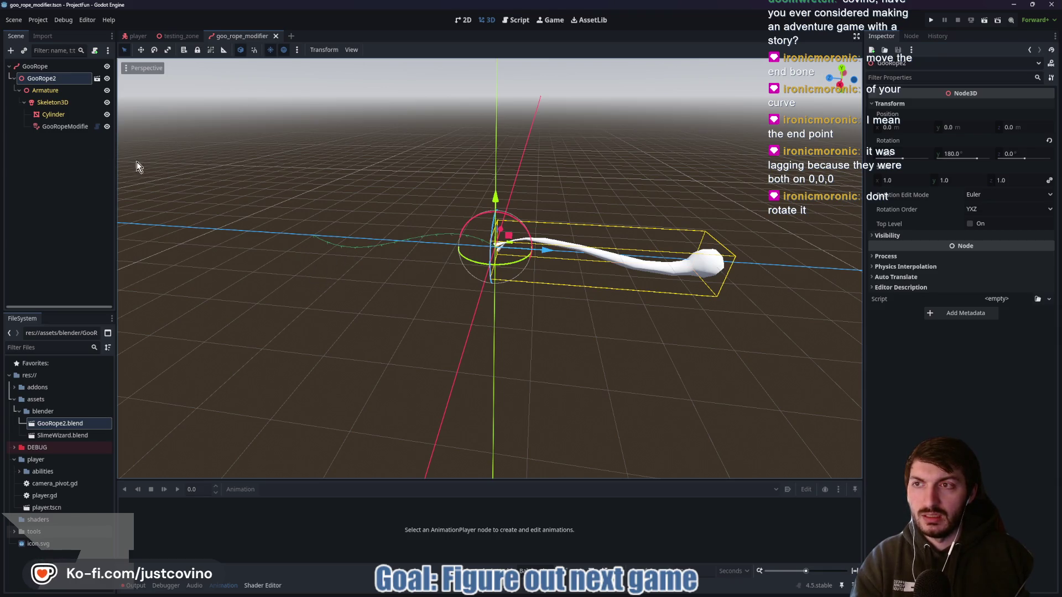
left_click(38, 66)
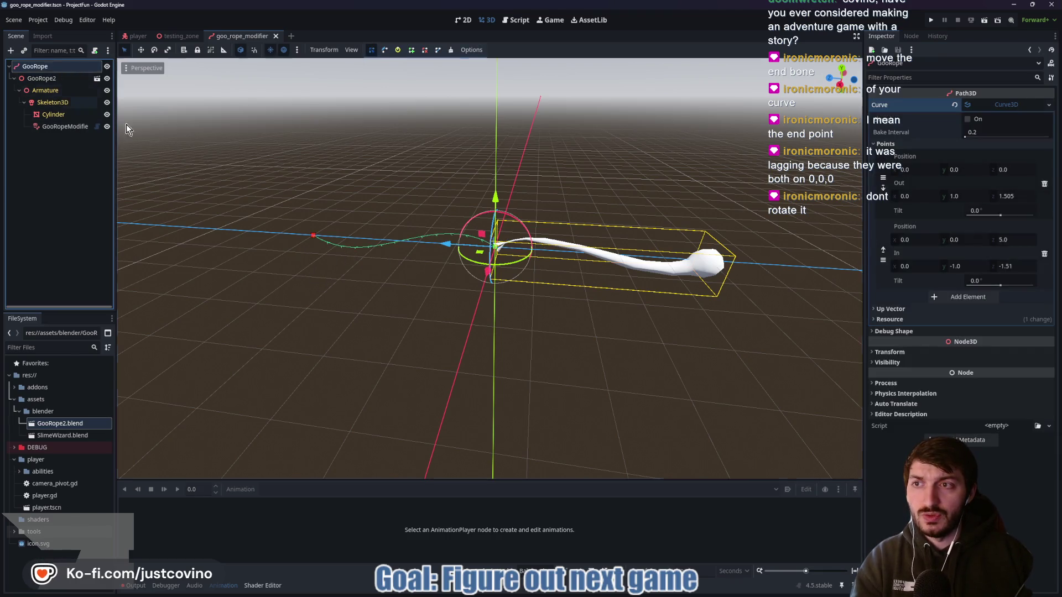
left_click(316, 236)
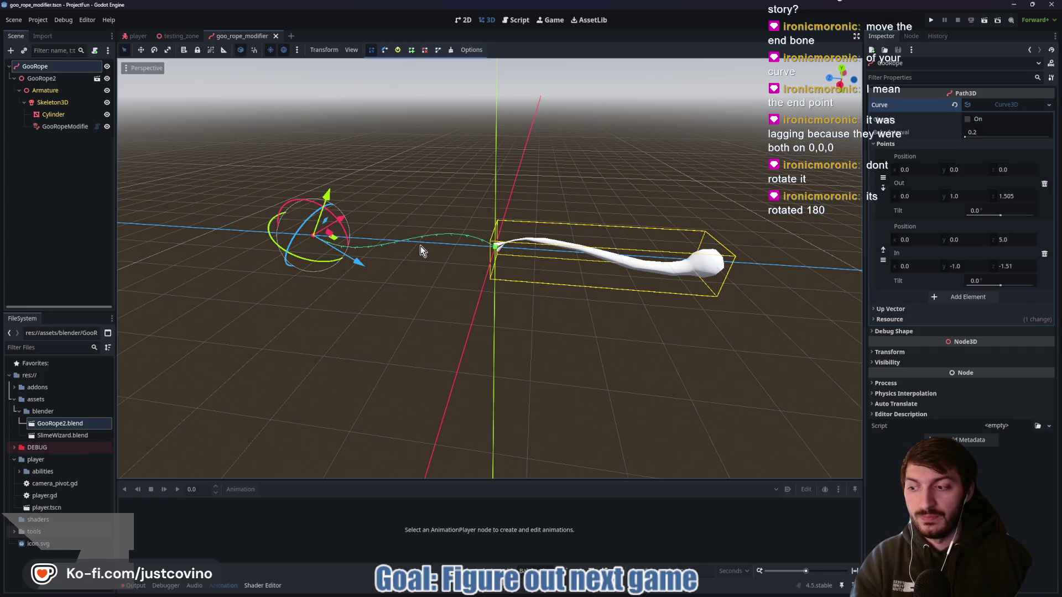
left_click(44, 79)
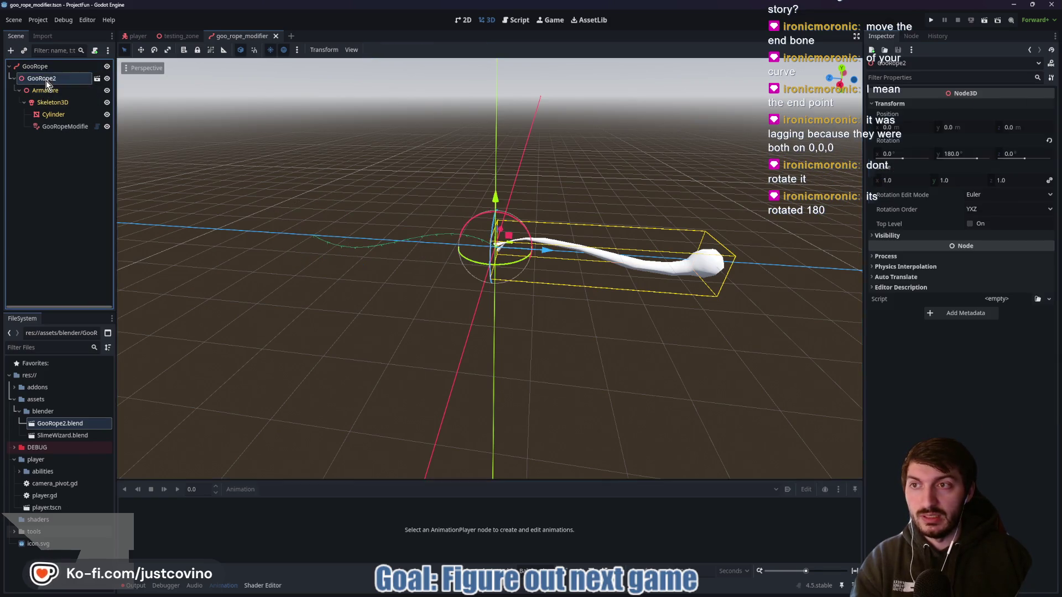
Reset GooRope2's Y rotation to 0 so the rope flips direction.
left_click(973, 154)
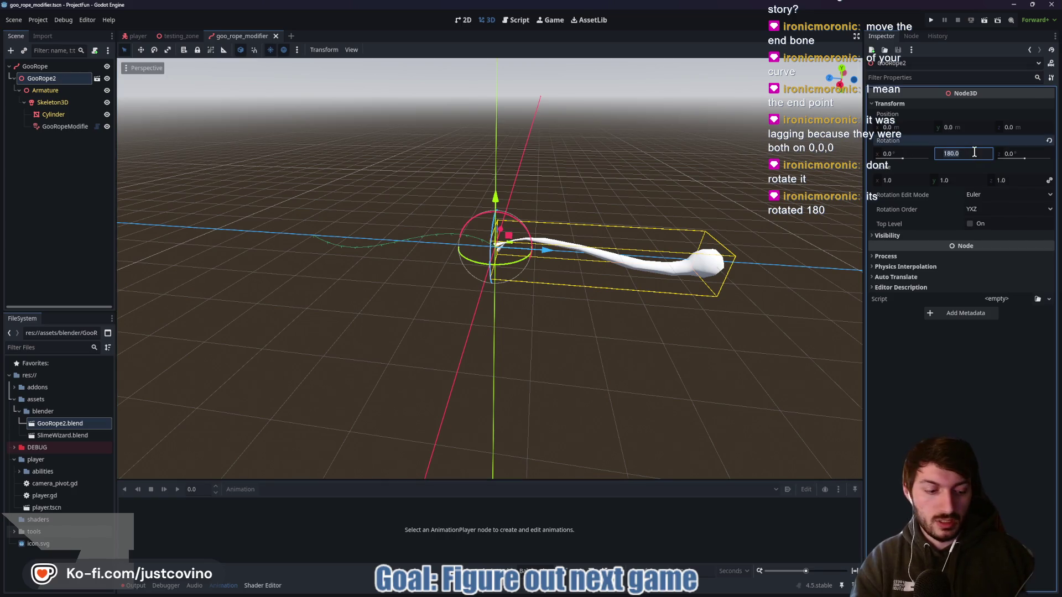
type("0")
key("Return")
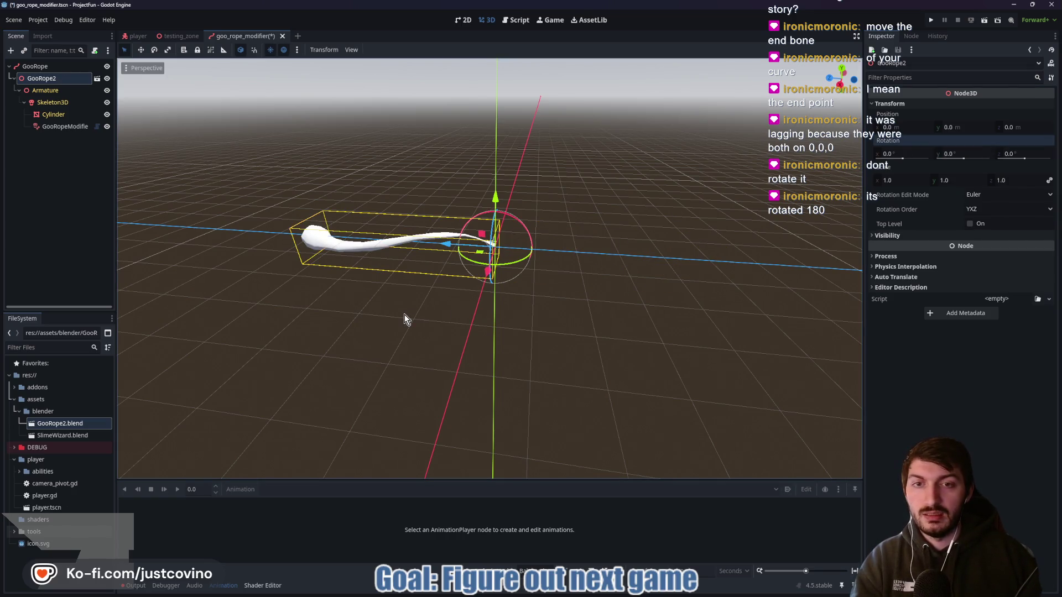
mouse_move(394, 313)
left_mouse_down()
mouse_move(668, 289)
mouse_move(597, 337)
mouse_move(532, 350)
left_mouse_up()
Orbit the viewport around the rope to inspect it lengthwise and from the side.
left_click_drag(389, 351, 439, 351)
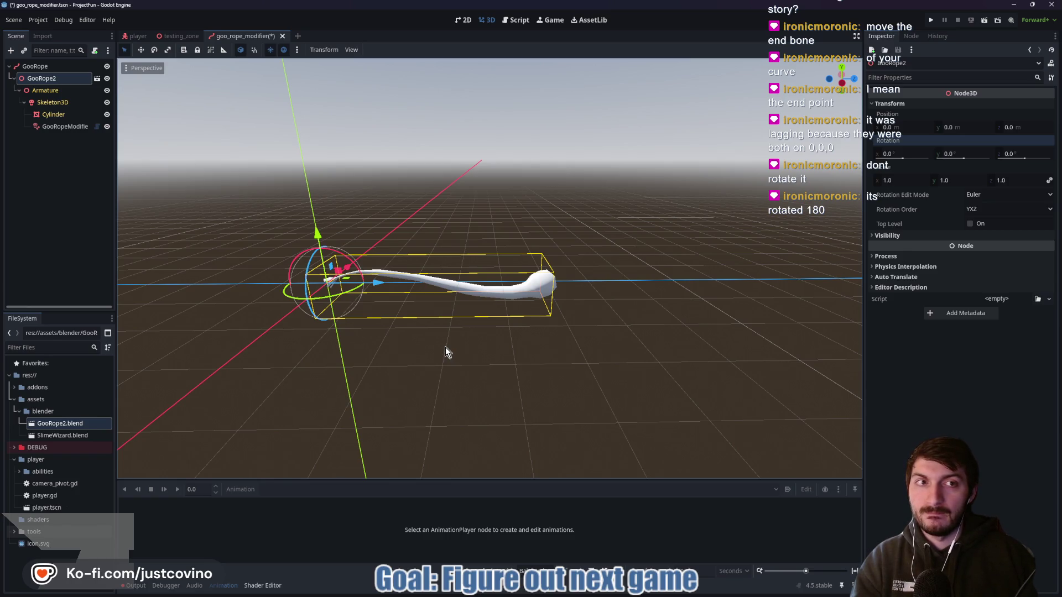
mouse_move(408, 356)
left_mouse_down()
mouse_move(587, 356)
mouse_move(250, 360)
mouse_move(259, 376)
mouse_move(253, 364)
left_mouse_up()
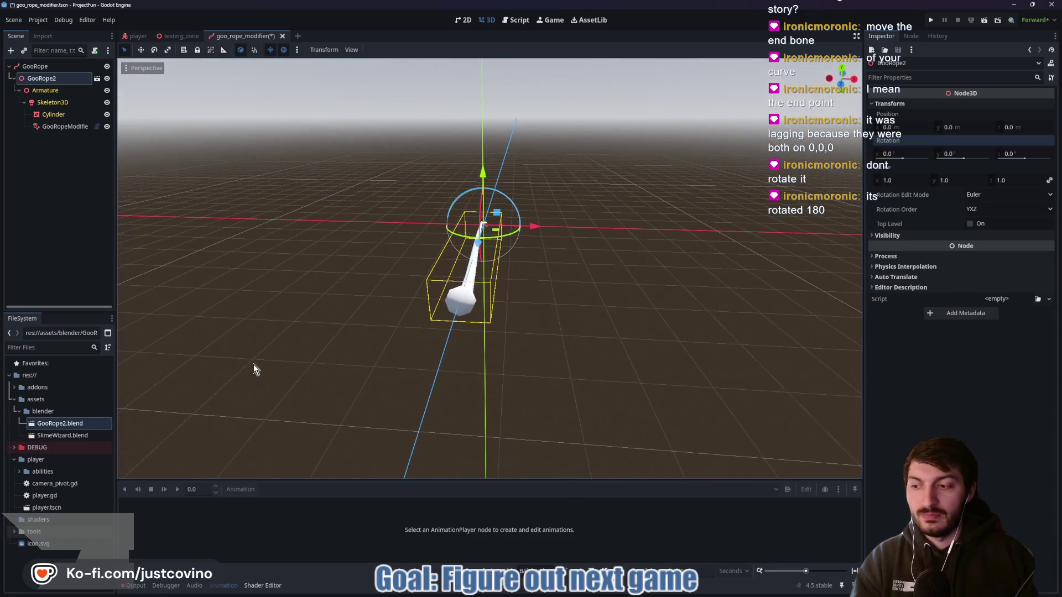
mouse_move(521, 348)
left_mouse_down()
mouse_move(372, 353)
mouse_move(410, 354)
left_mouse_up()
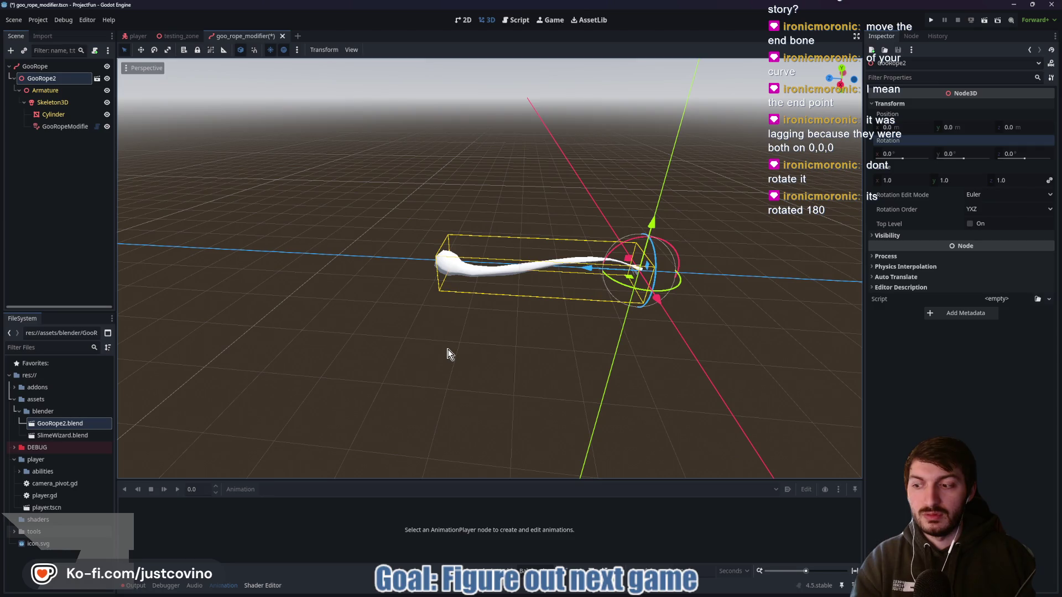
mouse_move(578, 355)
left_mouse_down()
mouse_move(398, 360)
mouse_move(676, 362)
mouse_move(356, 349)
left_mouse_up()
left_click_drag(775, 217, 456, 216)
left_click_drag(161, 228, 404, 229)
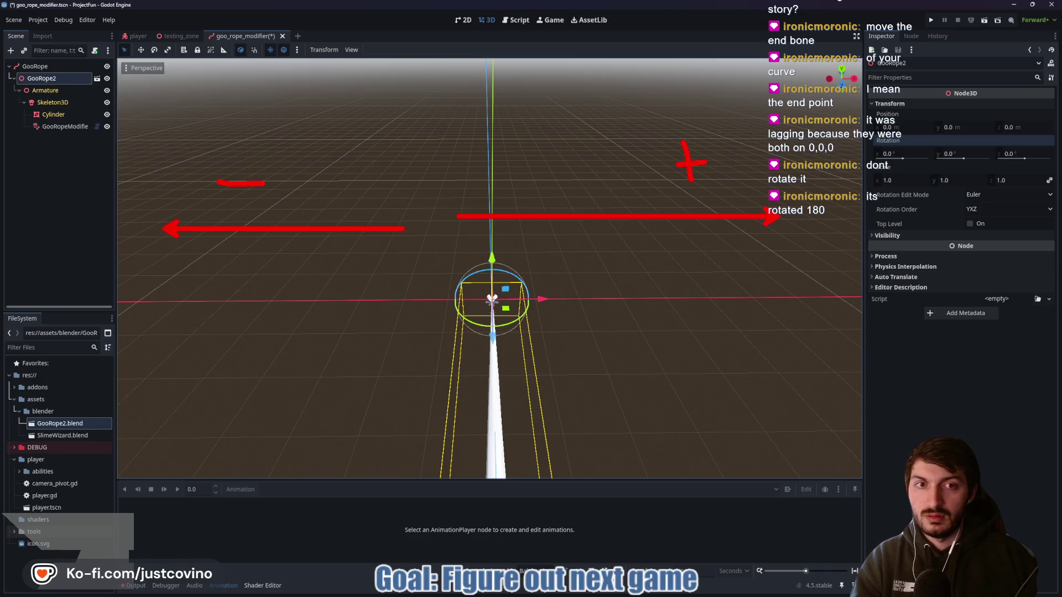
left_click_drag(477, 113, 489, 214)
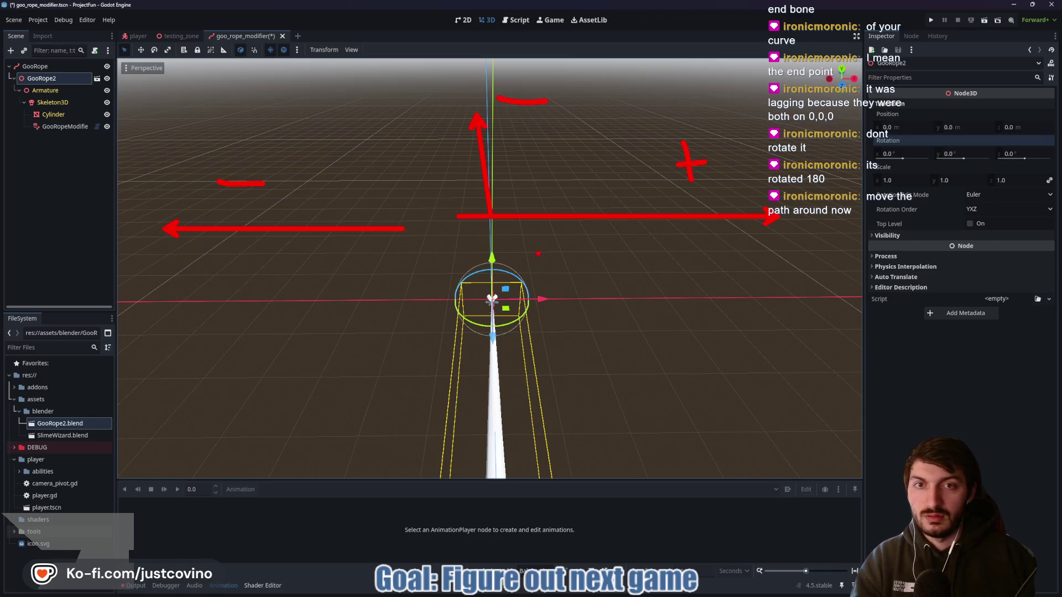
left_click_drag(489, 255, 488, 390)
left_click_drag(519, 348, 518, 383)
left_click_drag(509, 366, 527, 363)
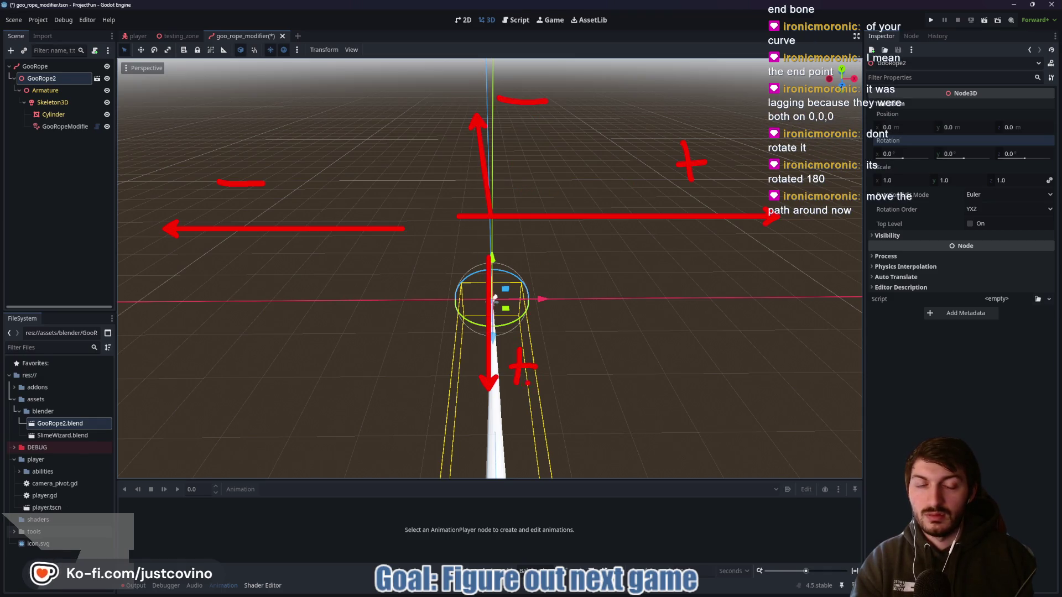
key("Escape")
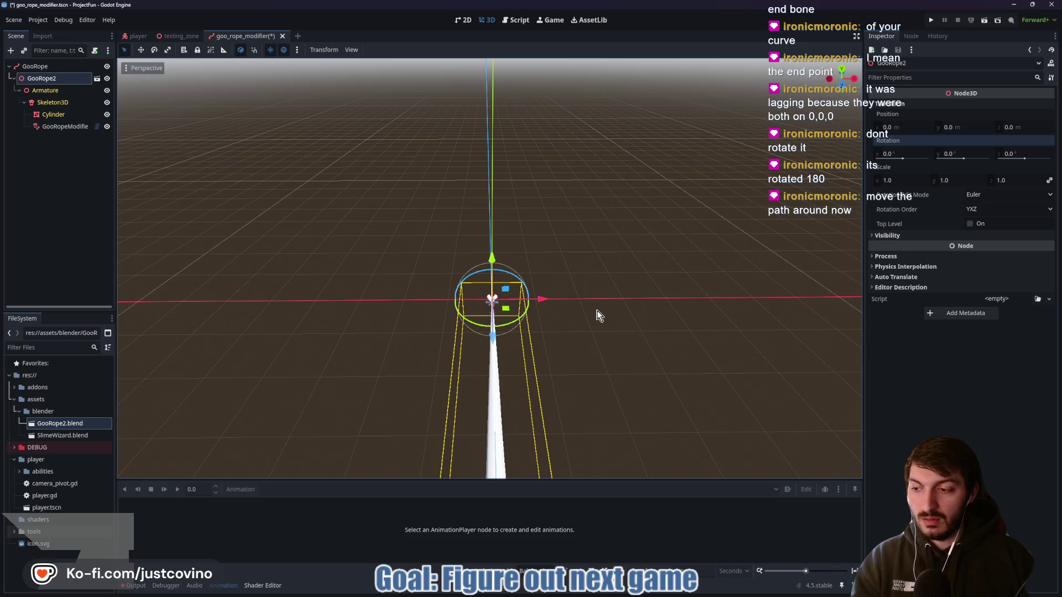
left_click_drag(664, 325, 420, 315)
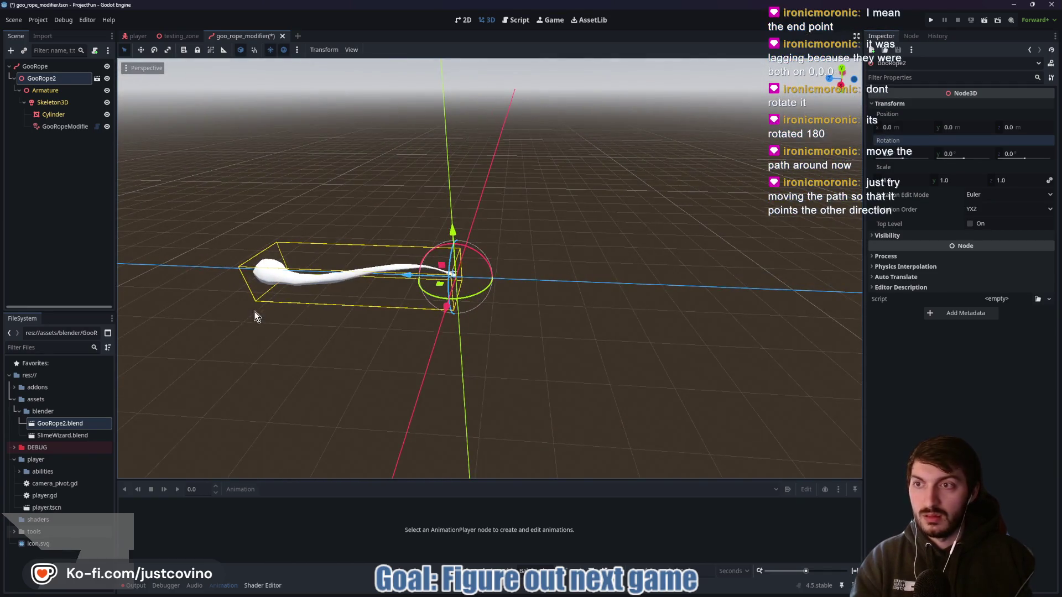
Select the GooRope path, trial-drag its end point along Z, then cancel the move with Escape.
left_click(38, 66)
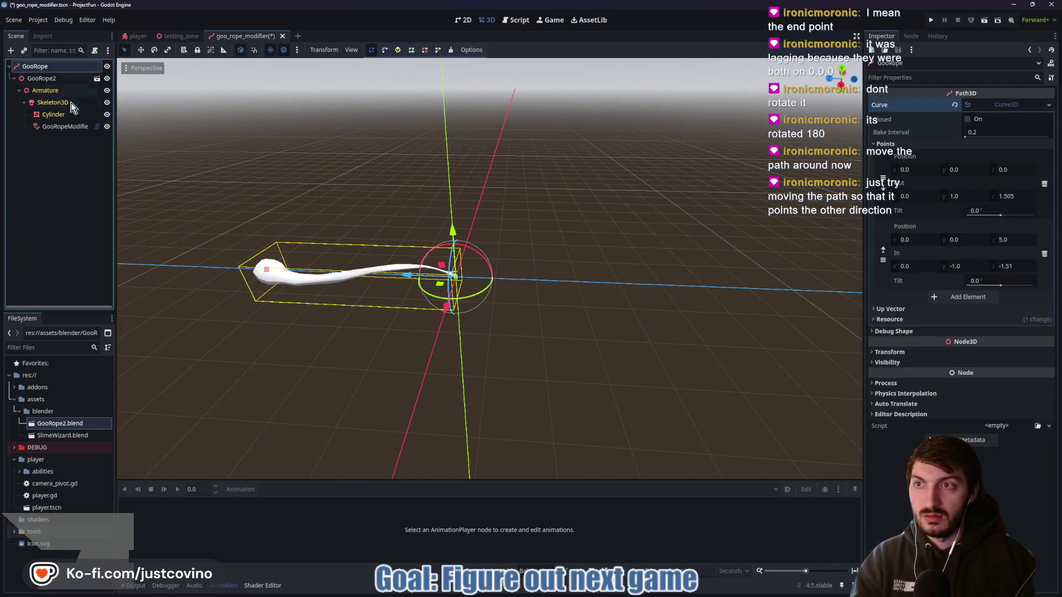
left_click(255, 267)
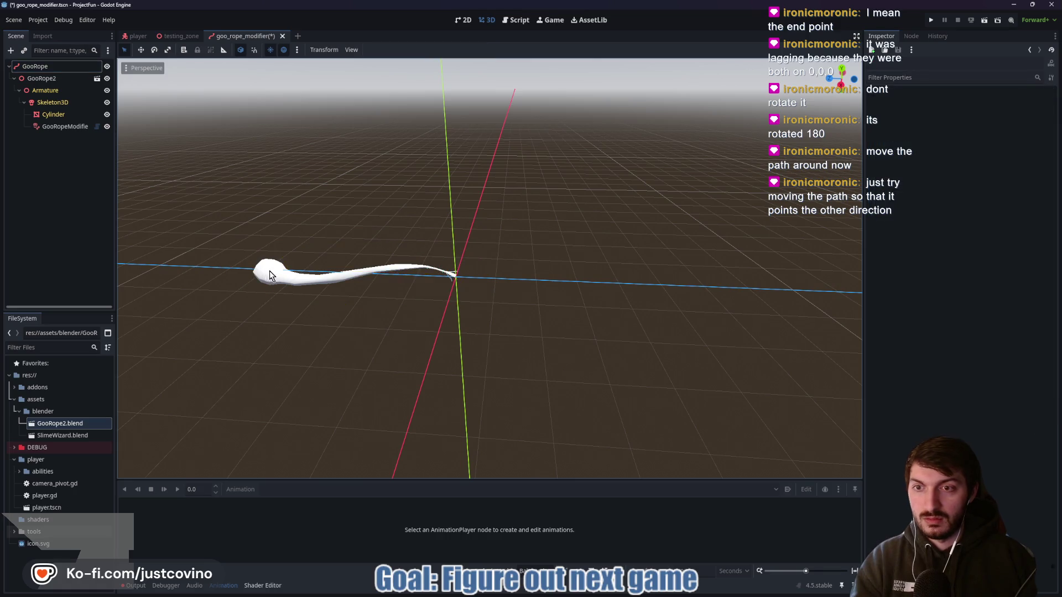
left_click(34, 66)
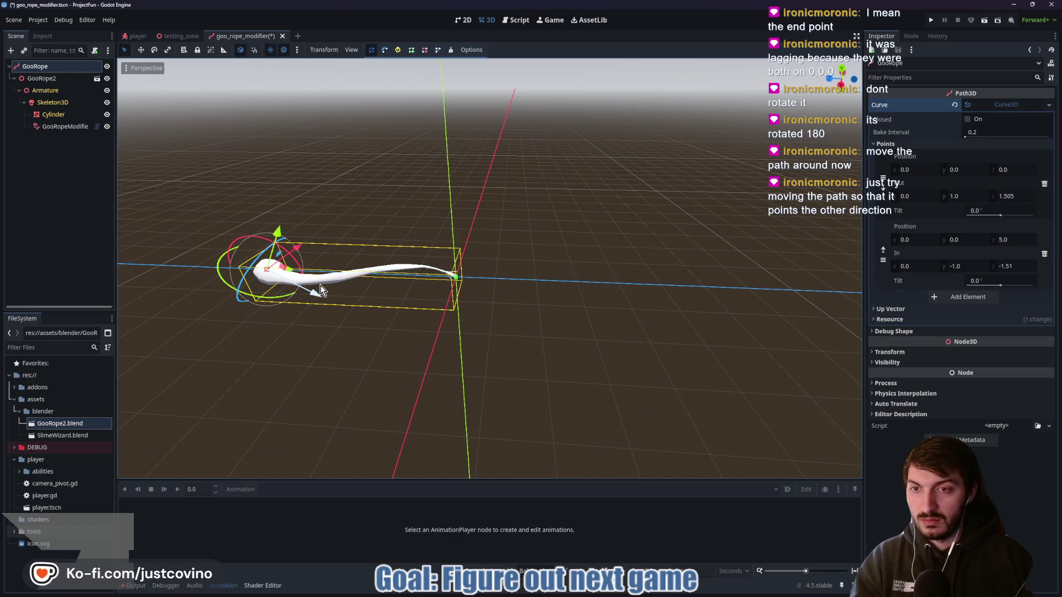
mouse_move(250, 271)
left_mouse_down()
mouse_move(357, 285)
mouse_move(487, 280)
mouse_move(646, 255)
mouse_move(534, 254)
left_mouse_up()
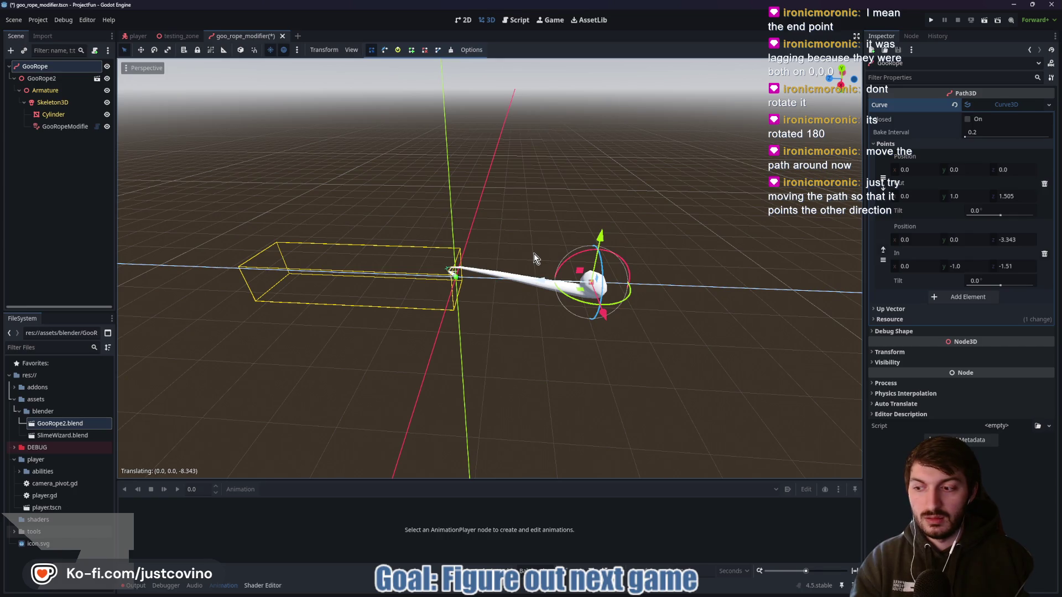
key("Escape")
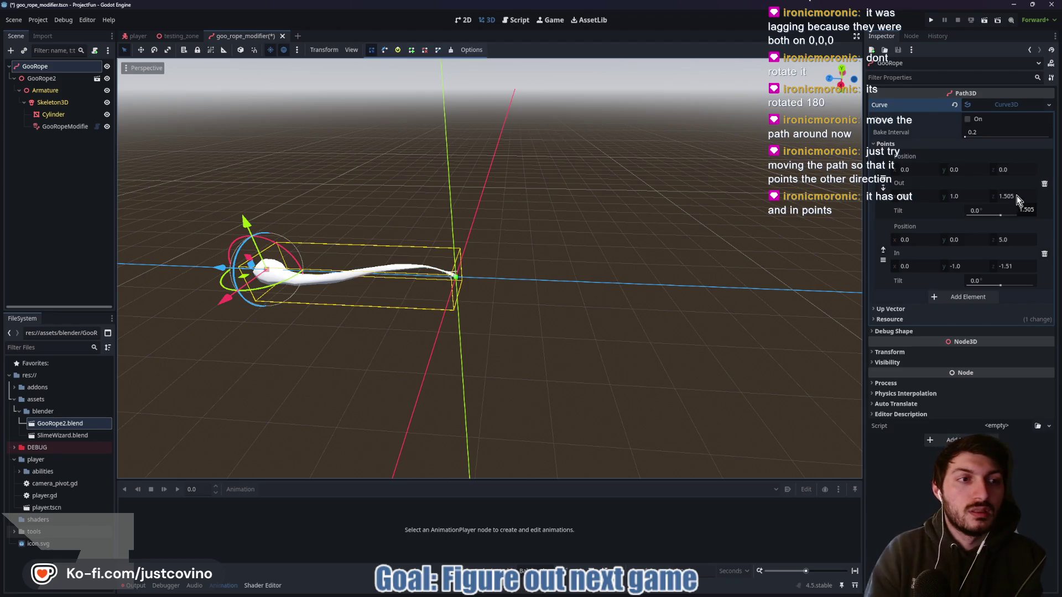
Make the curve's Out z handle negative, setting it to -1.505.
left_click(1000, 196)
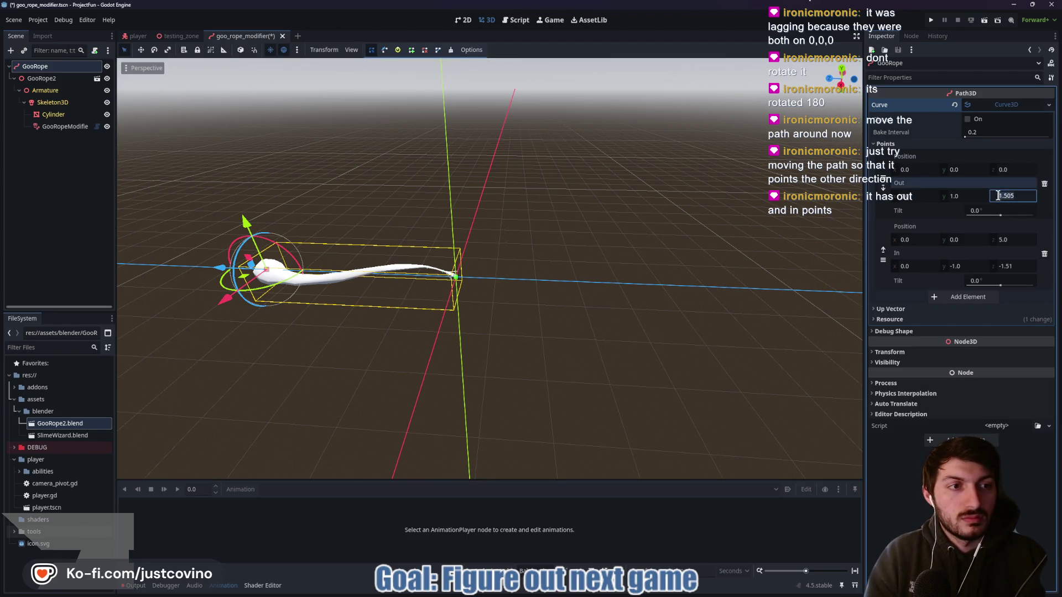
left_click(1001, 266)
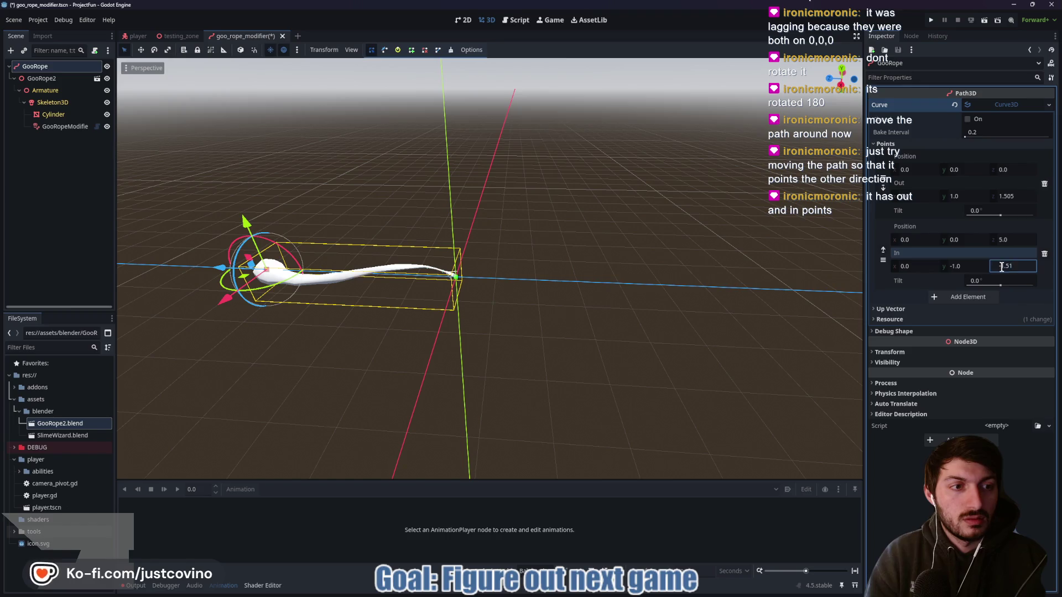
left_click(1001, 196)
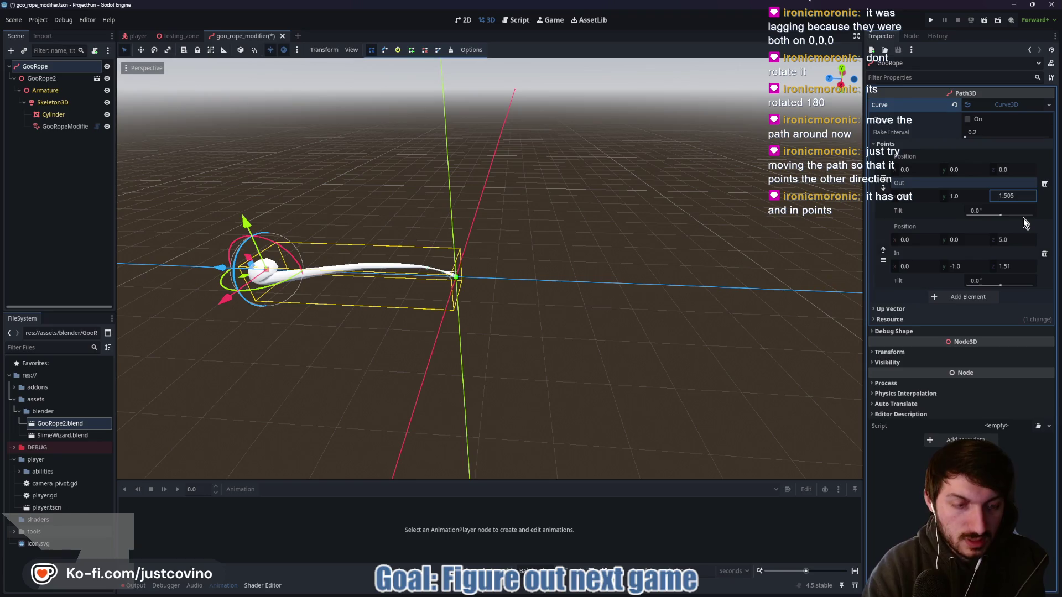
type("-1.505")
key("Home")
type("-")
left_click(944, 209)
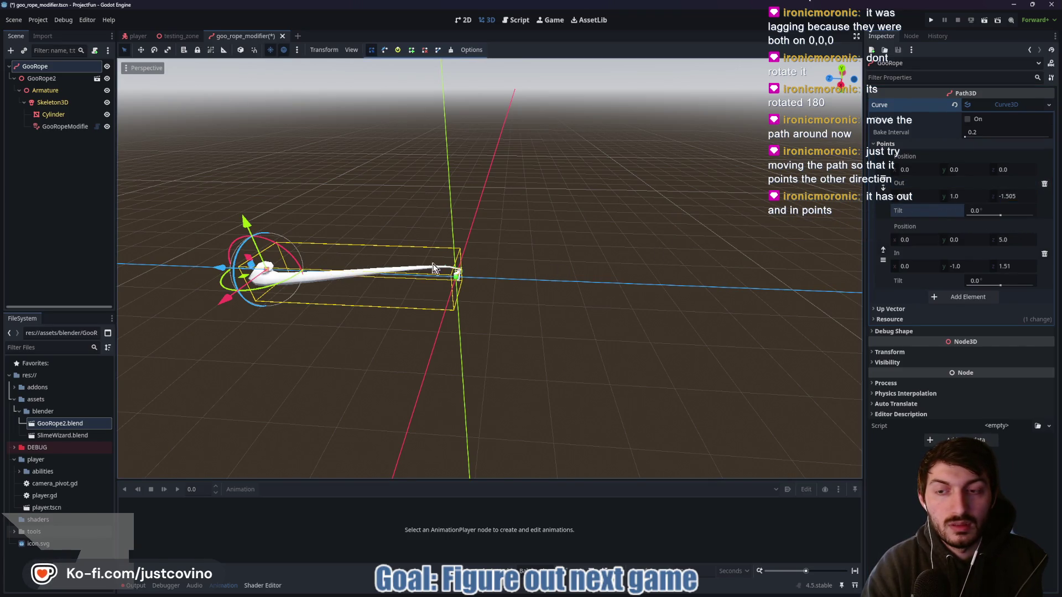
Move the curve's end point to the opposite side at z -5.
mouse_move(217, 268)
left_mouse_down()
mouse_move(619, 264)
mouse_move(593, 266)
left_mouse_up()
left_click(1023, 239)
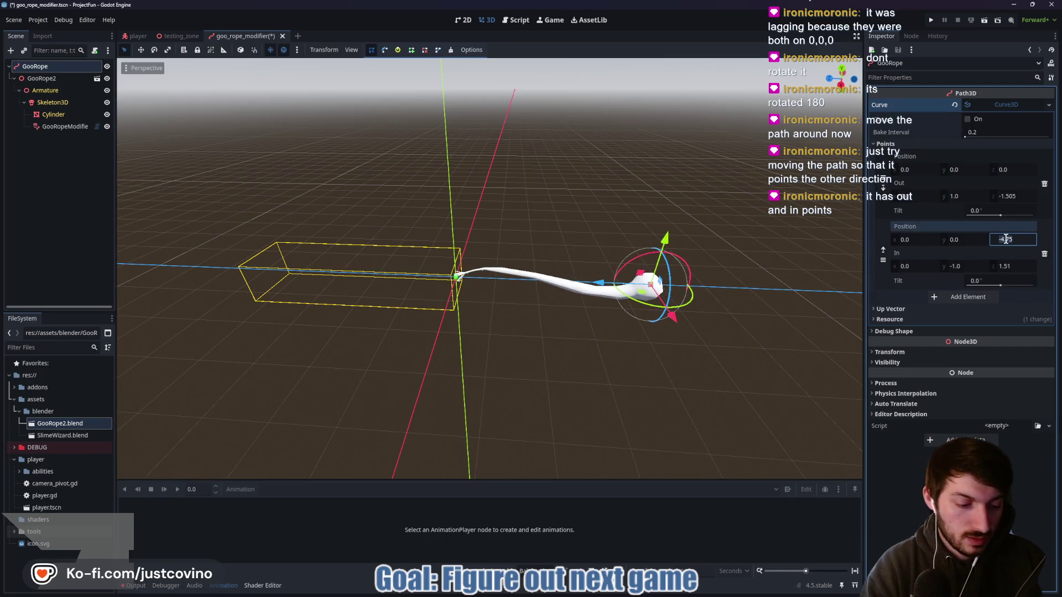
type("-5")
key("Return")
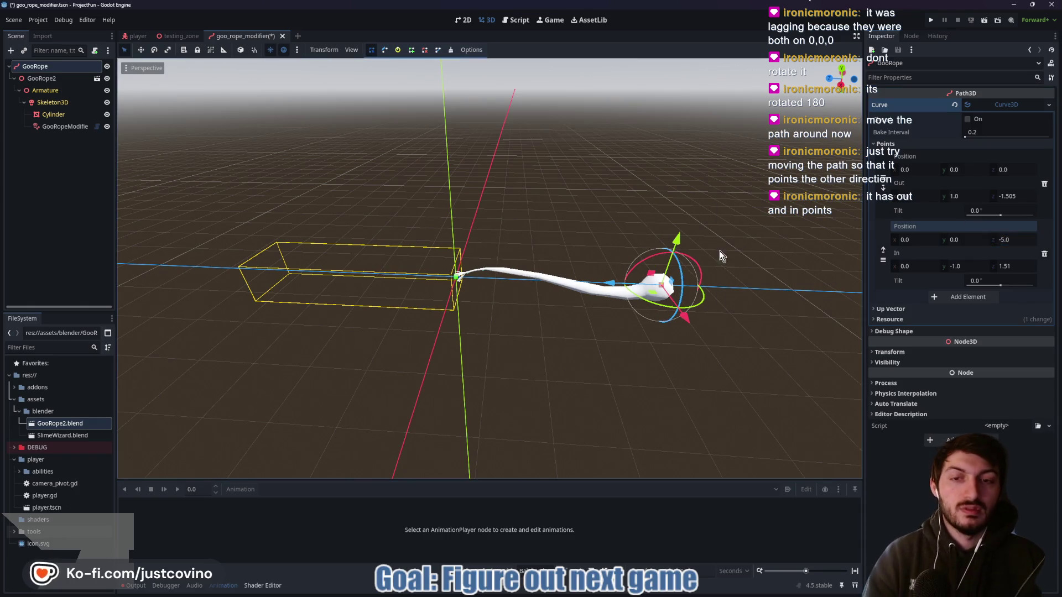
mouse_move(669, 362)
left_mouse_down()
mouse_move(552, 307)
mouse_move(505, 313)
mouse_move(582, 300)
mouse_move(646, 322)
left_mouse_up()
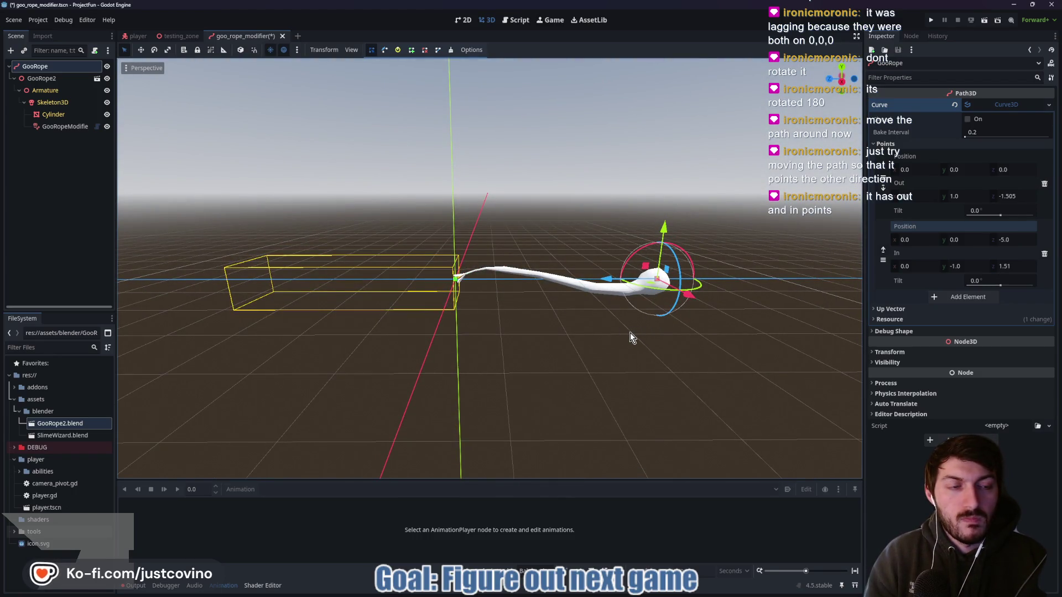
Flip the handle y values: In y to 1.0 and Out y to -1.0.
left_click(962, 267)
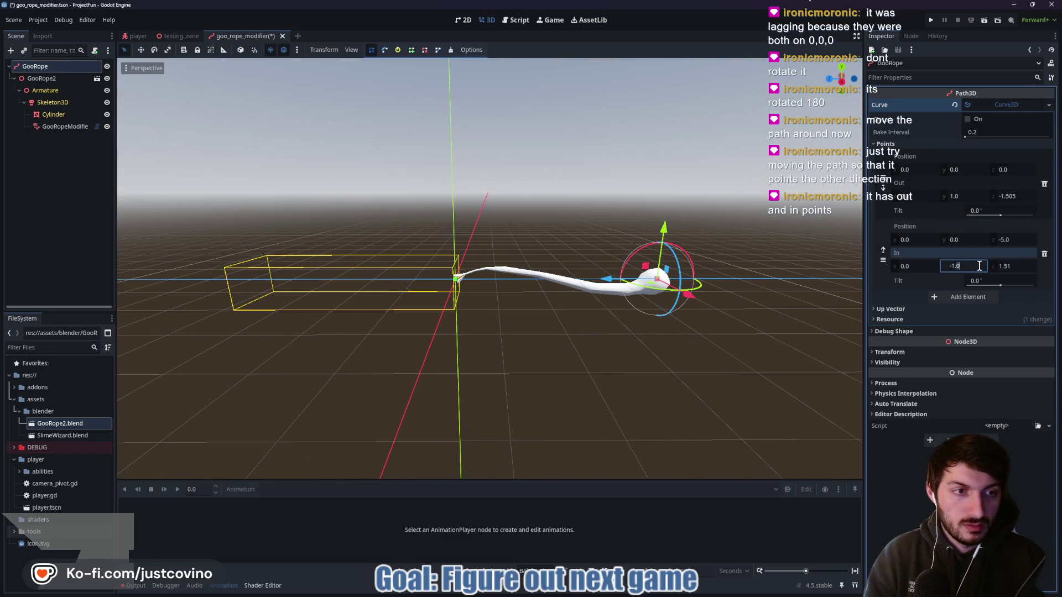
key("Home")
key("Delete")
key("Return")
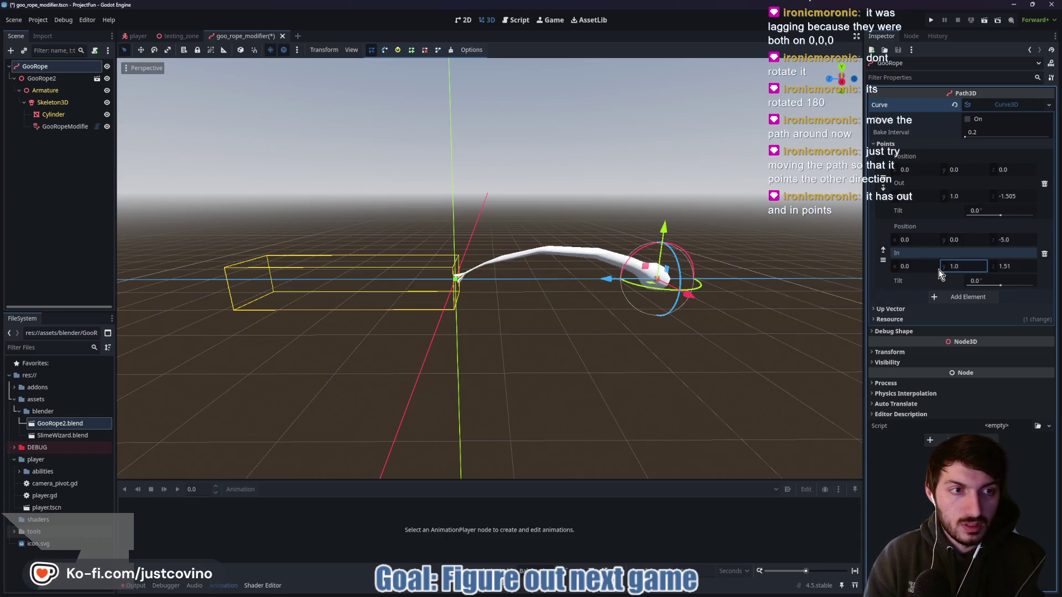
left_click(960, 196)
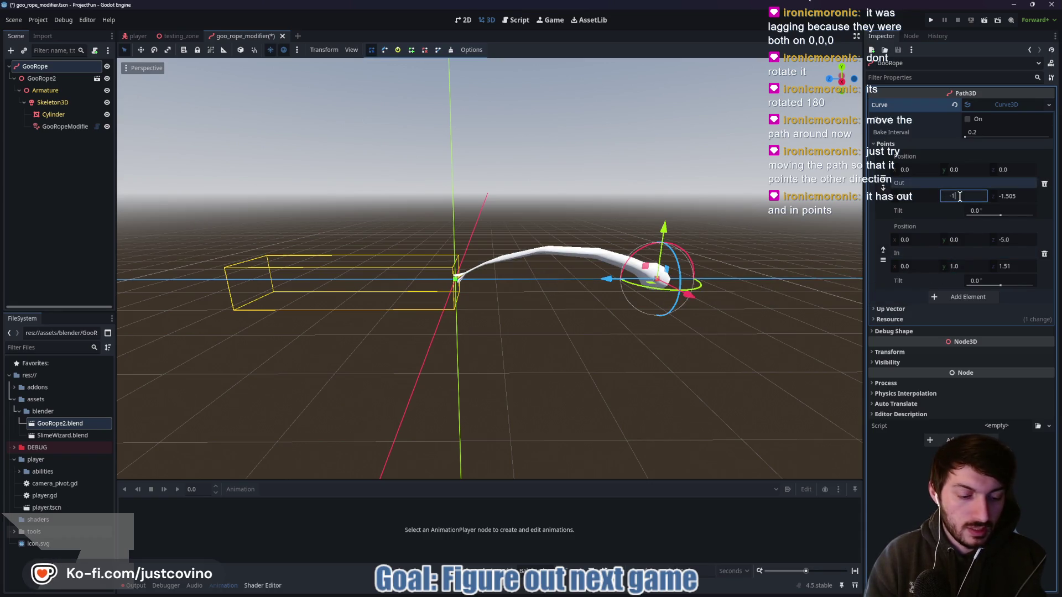
type("1")
key("Return")
Save the goo_rope_modifier scene with the reversed curve.
mouse_move(752, 336)
left_mouse_down()
mouse_move(721, 336)
mouse_move(763, 351)
mouse_move(662, 317)
left_mouse_up()
scroll(696, 336, "down", 2)
key("ctrl+s")
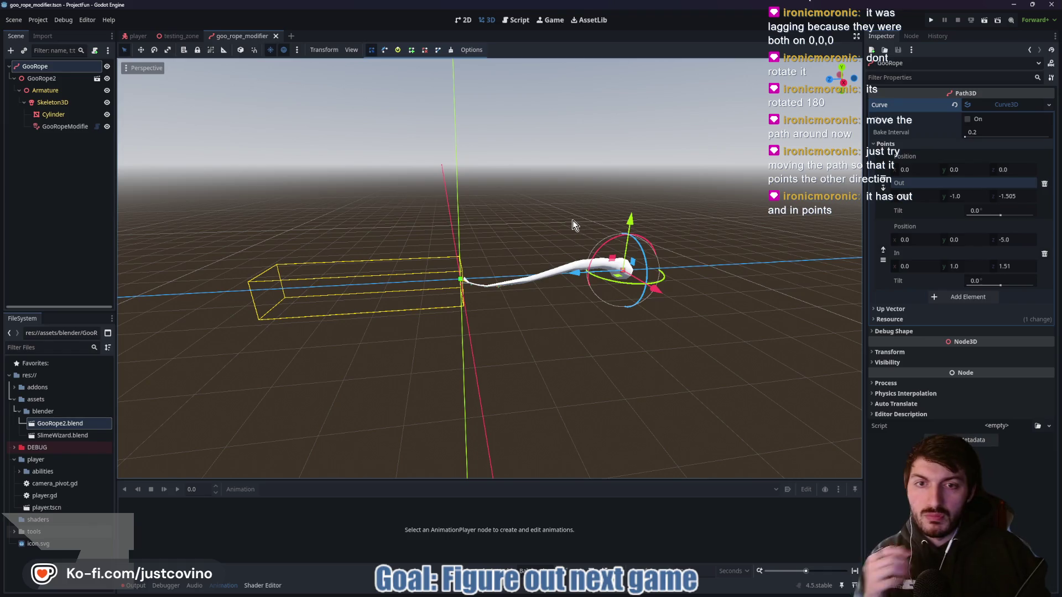
Commit the four changed files to main as 'Goo Rope Path Added' and push to origin.
left_click(629, 594)
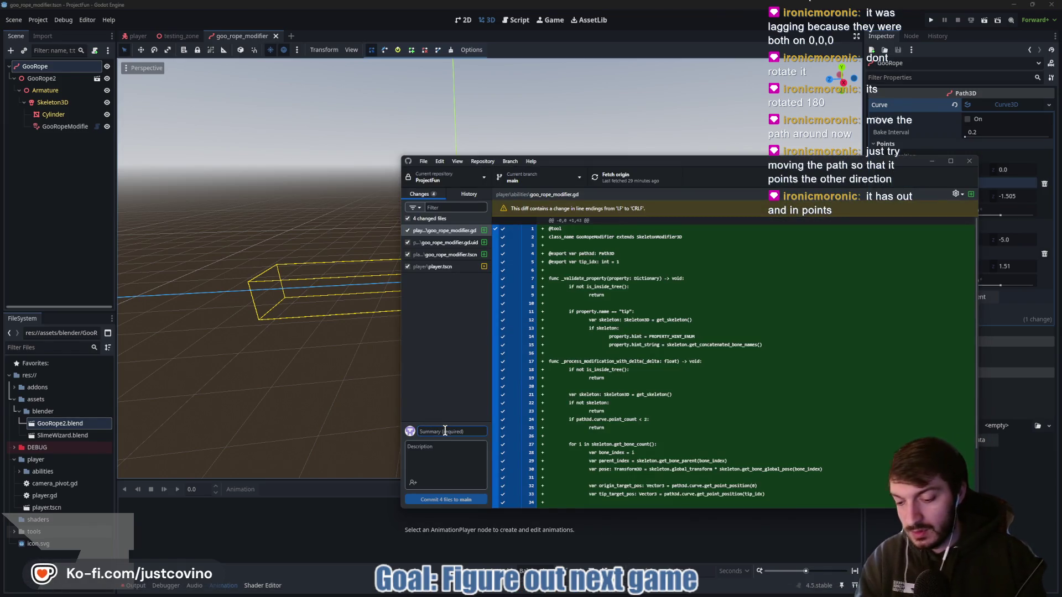
type("Goo Rope Path Added")
left_click(451, 500)
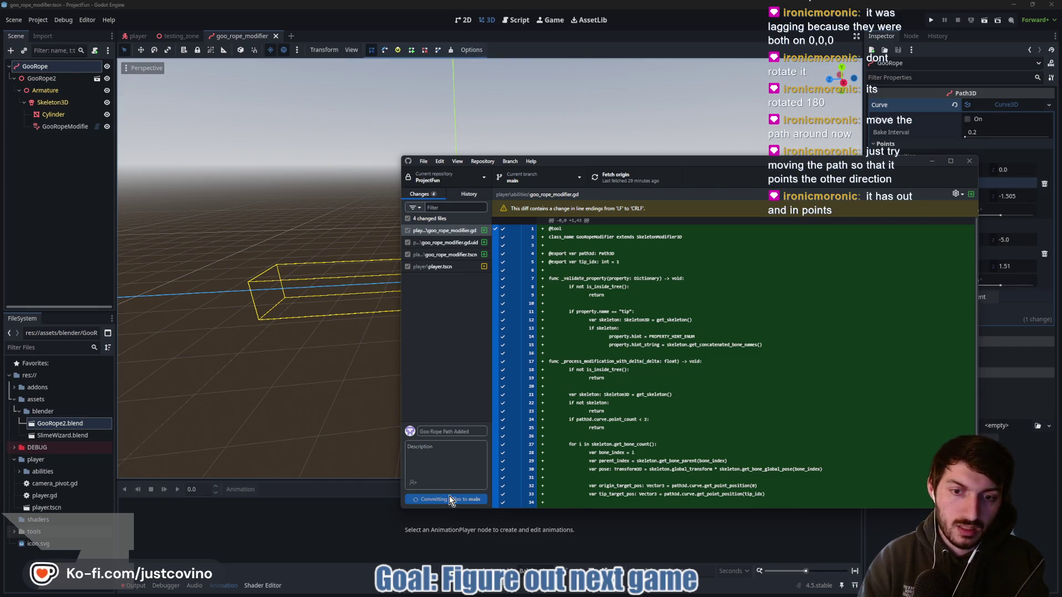
left_click(839, 276)
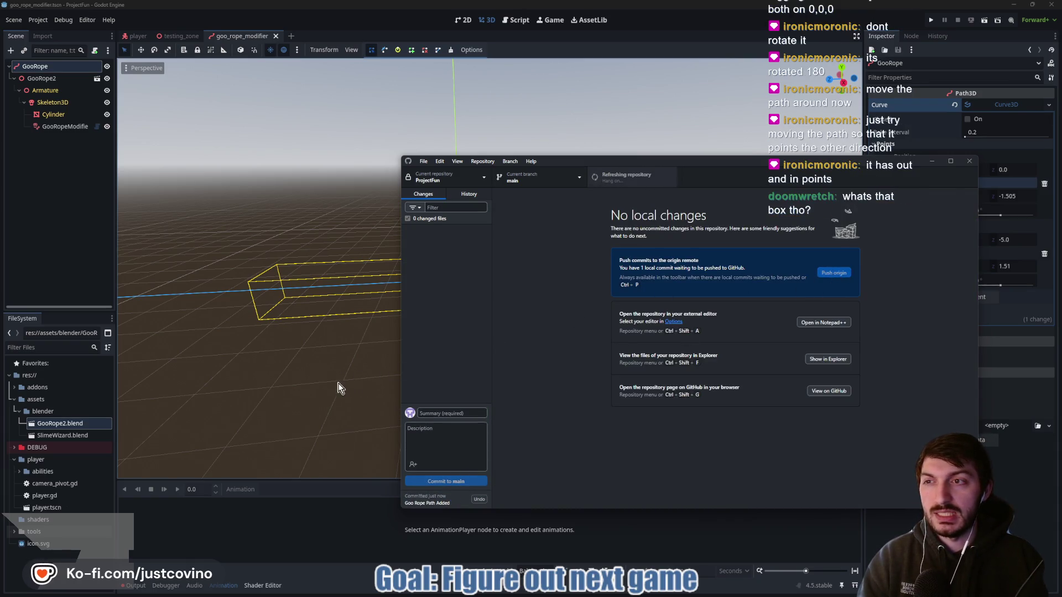
left_click(387, 366)
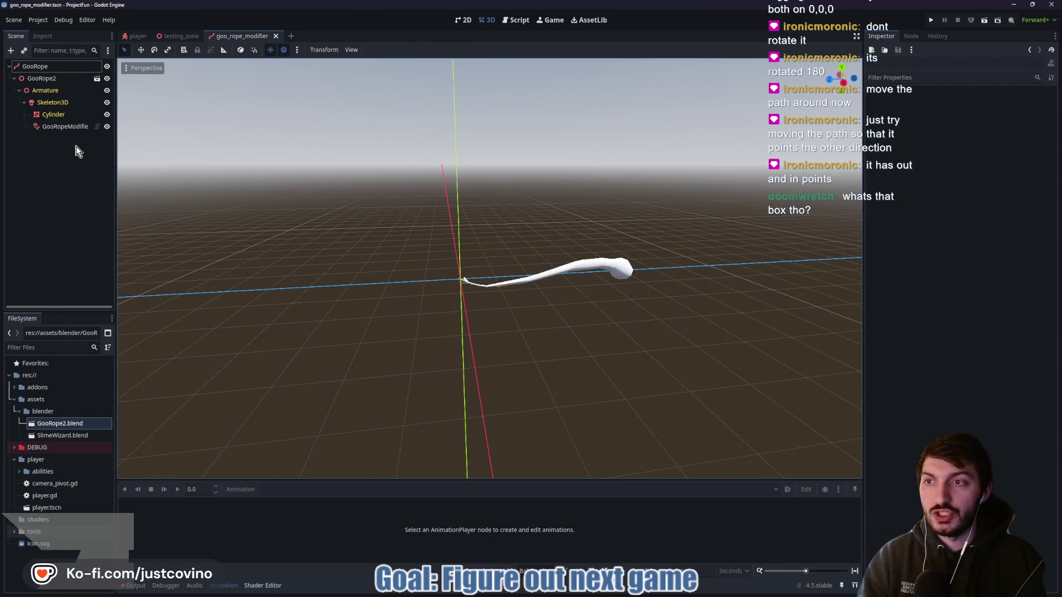
left_click(41, 68)
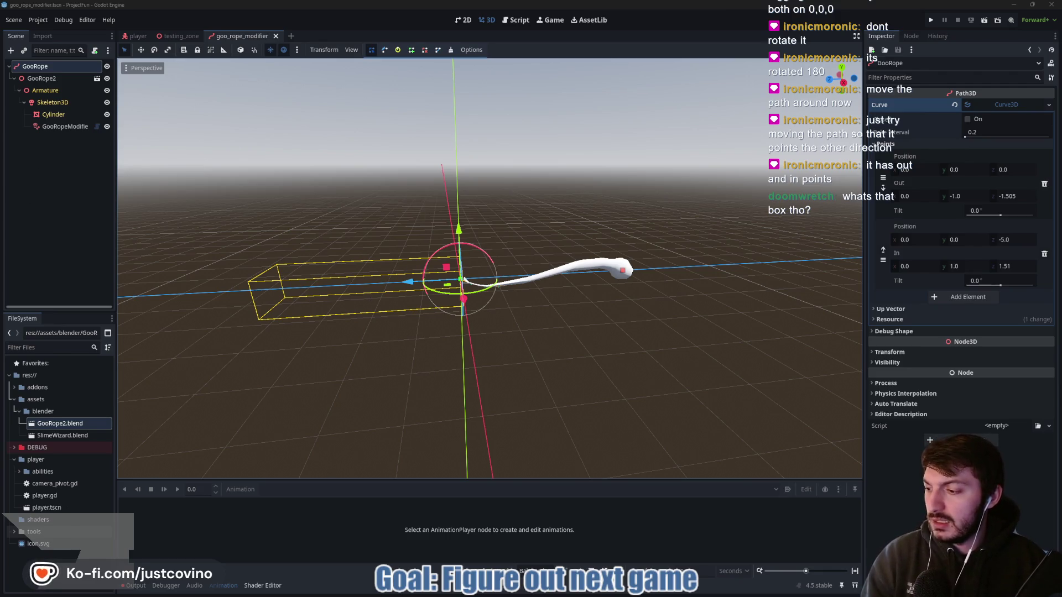
left_click_drag(476, 340, 491, 339)
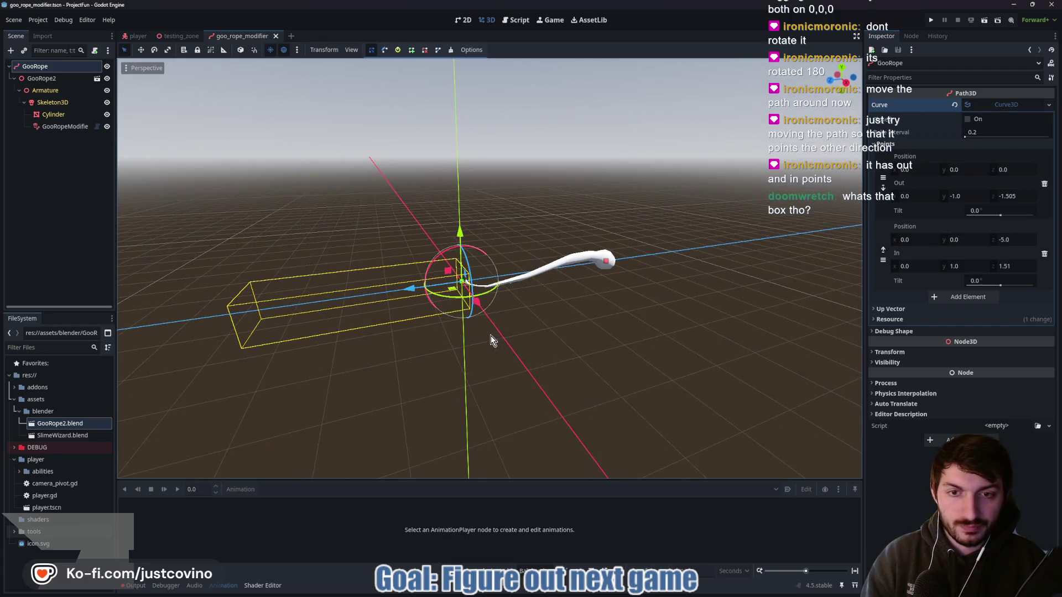
mouse_move(577, 328)
left_mouse_down()
mouse_move(595, 334)
mouse_move(572, 332)
left_mouse_up()
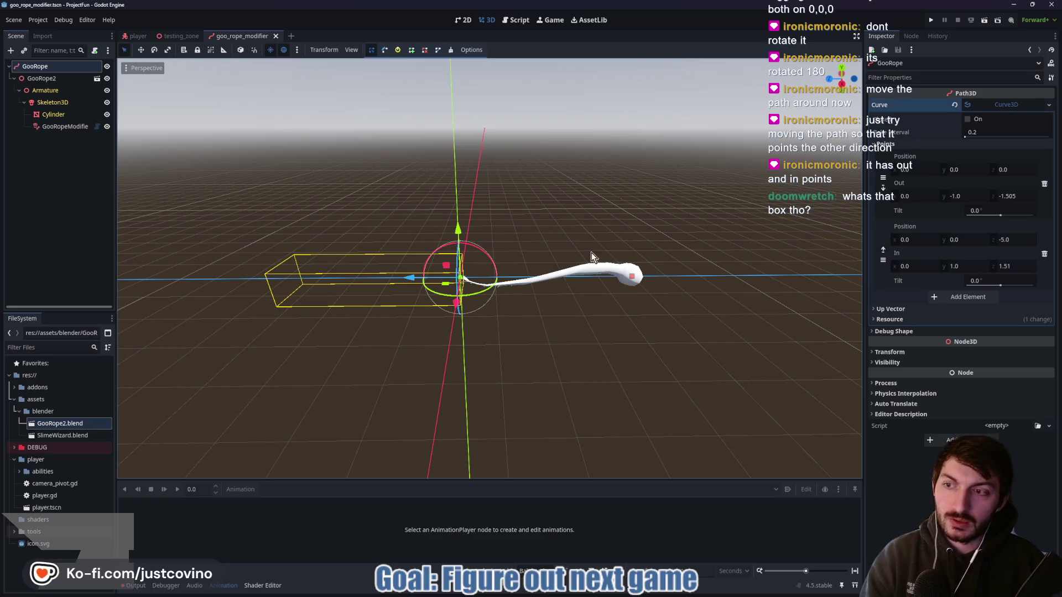
mouse_move(598, 276)
left_mouse_down()
mouse_move(587, 289)
mouse_move(597, 291)
left_mouse_up()
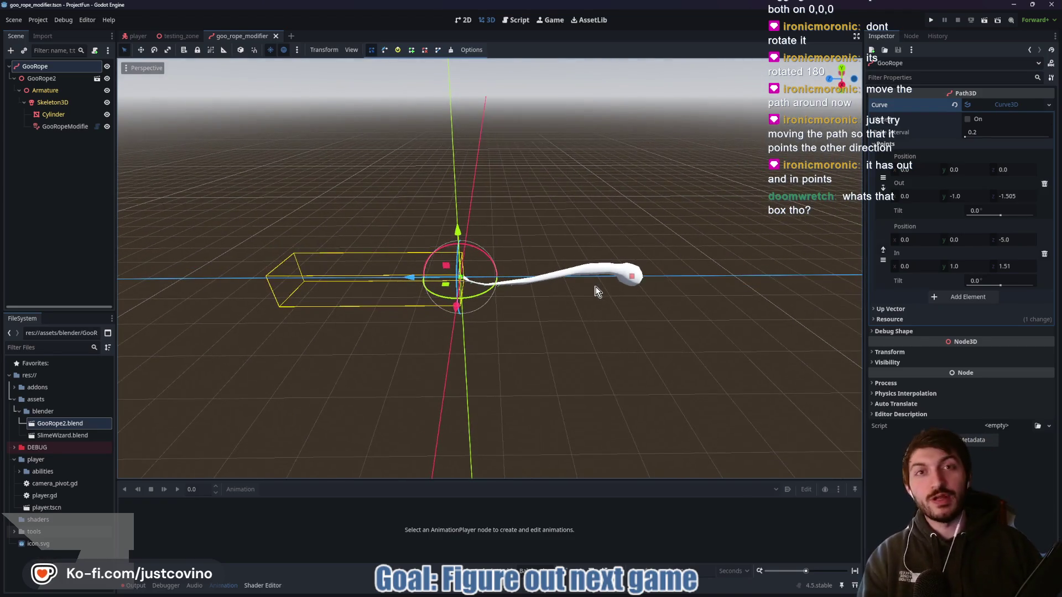